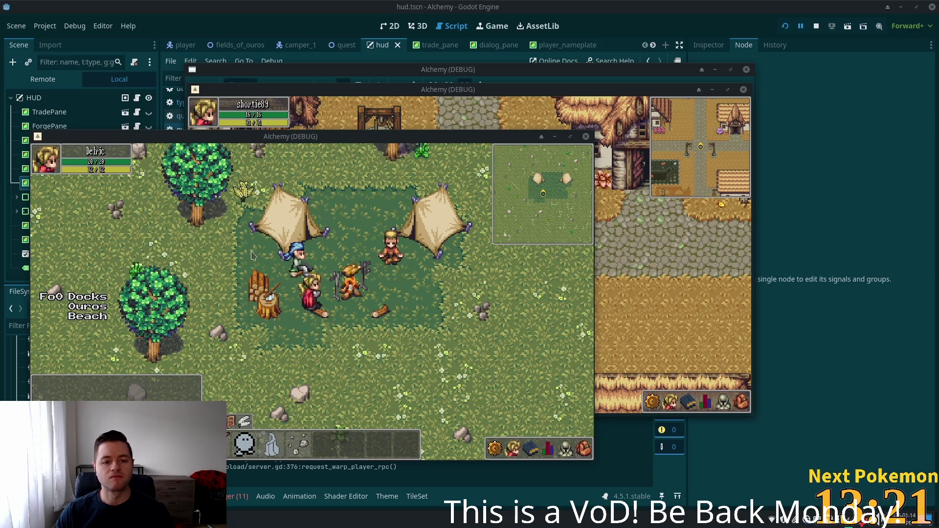
- Talk to the blue-haired Camper and advance to 'Hey traveller, what brings you to the camp?'
{"action": "left_click", "coordinate": [296, 264]}
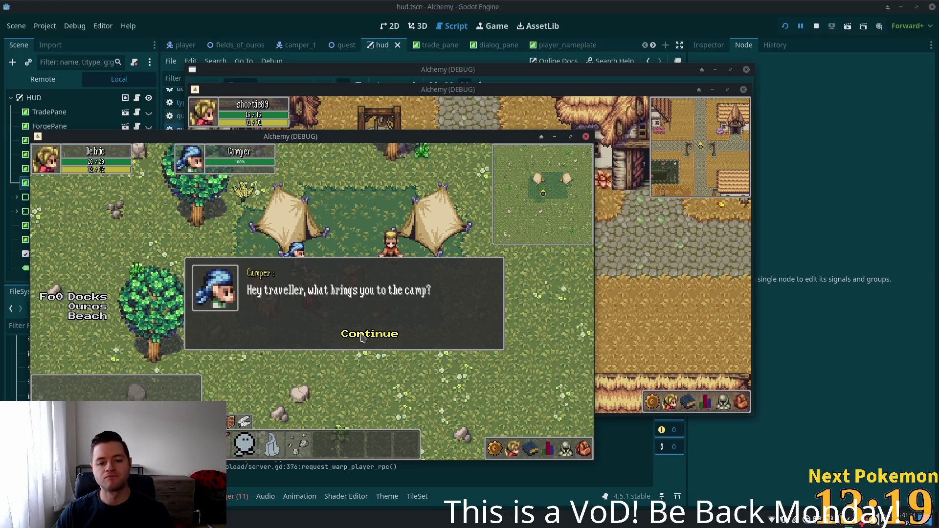
{"action": "left_click", "coordinate": [362, 337]}
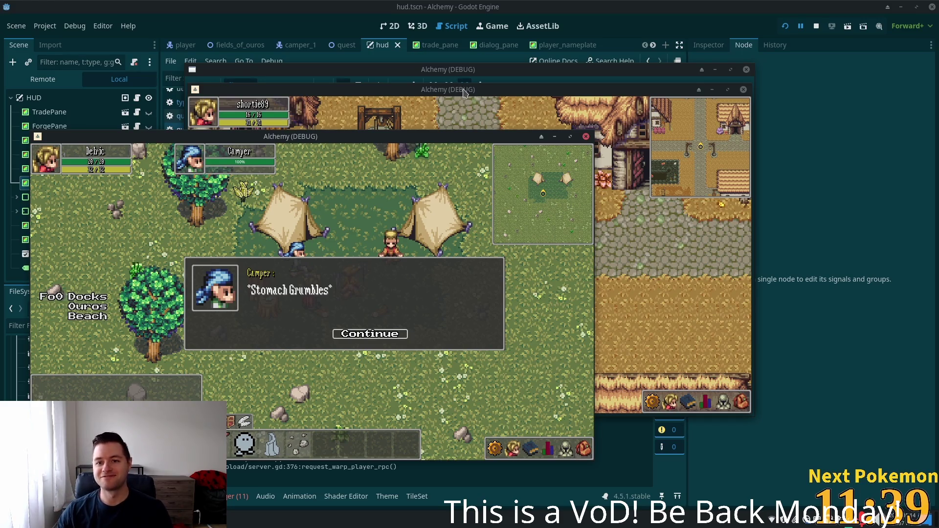
- With the town window moved aside, accept the Camper's request with 'Sure, I'll help you!'
{"action": "left_click_drag", "start_coordinate": [457, 86], "coordinate": [605, 85]}
{"action": "left_click", "coordinate": [248, 293]}
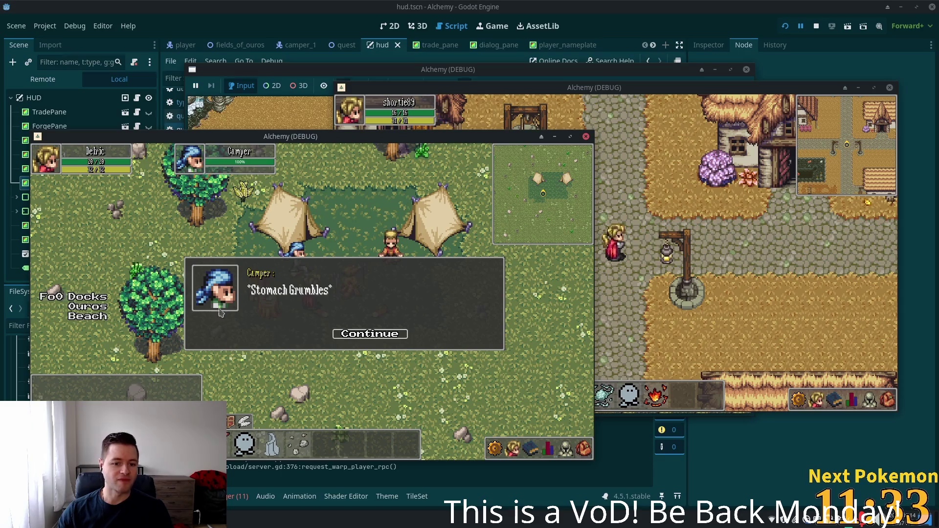
{"action": "left_click", "coordinate": [347, 332]}
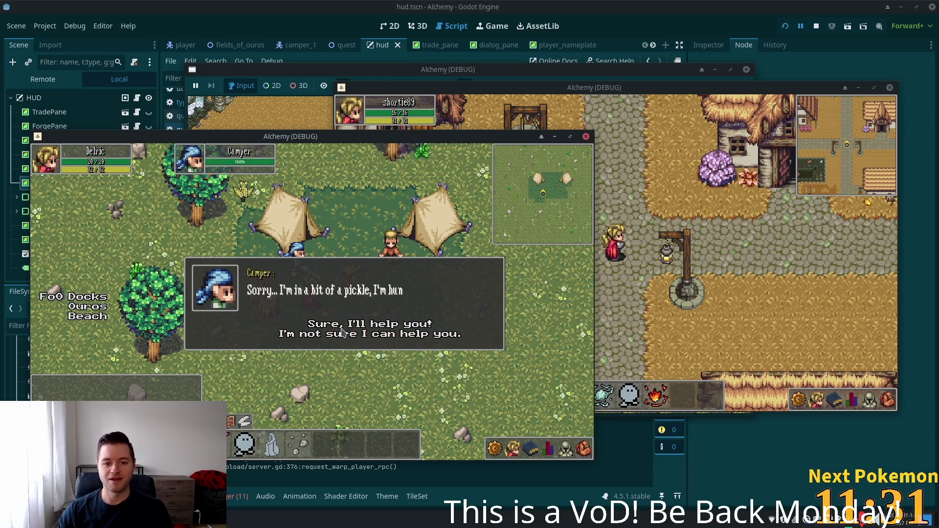
{"action": "left_click", "coordinate": [327, 327]}
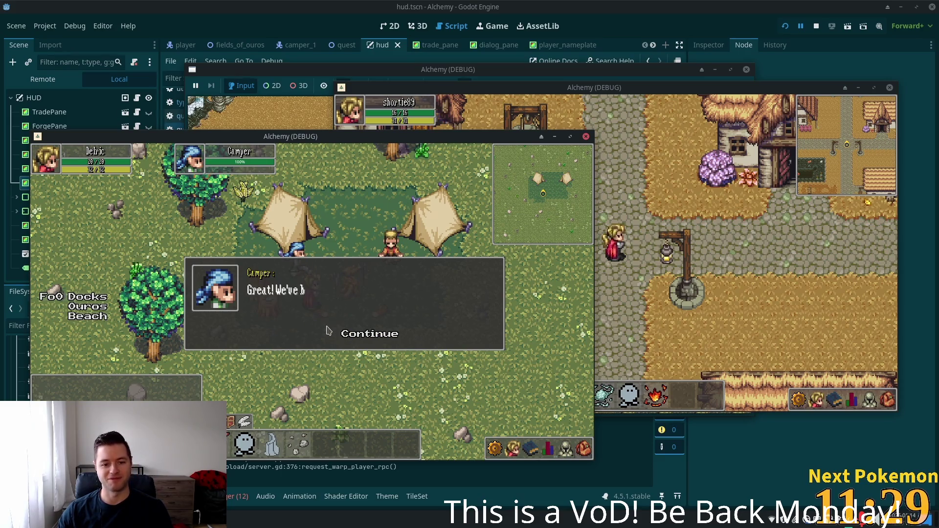
{"action": "left_click", "coordinate": [353, 335]}
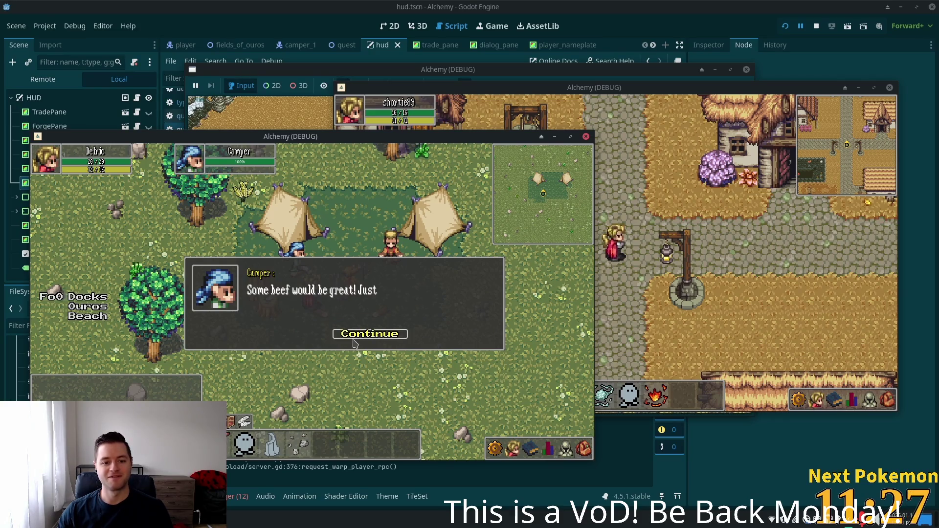
{"action": "left_click", "coordinate": [355, 336]}
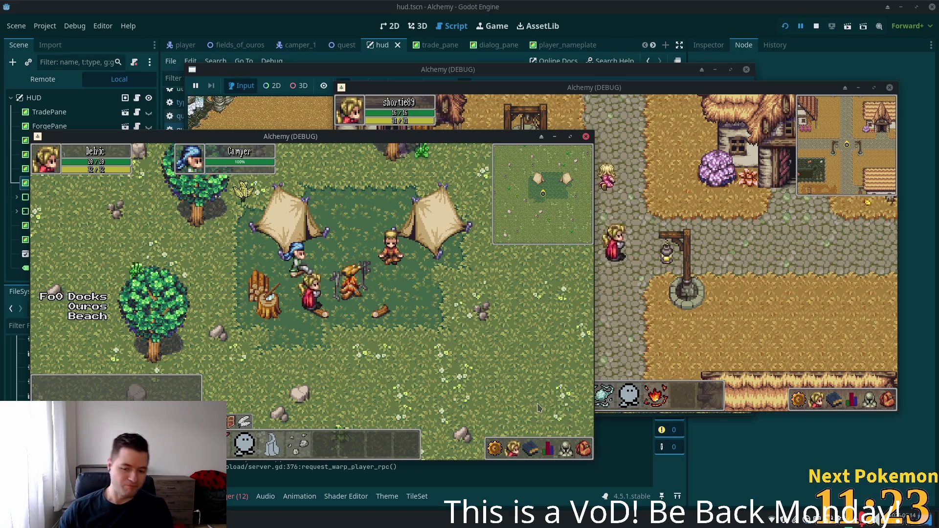
- Talk to the Camper again, answer 'Yes' about the beef, and check the inventory
{"action": "left_click", "coordinate": [308, 269]}
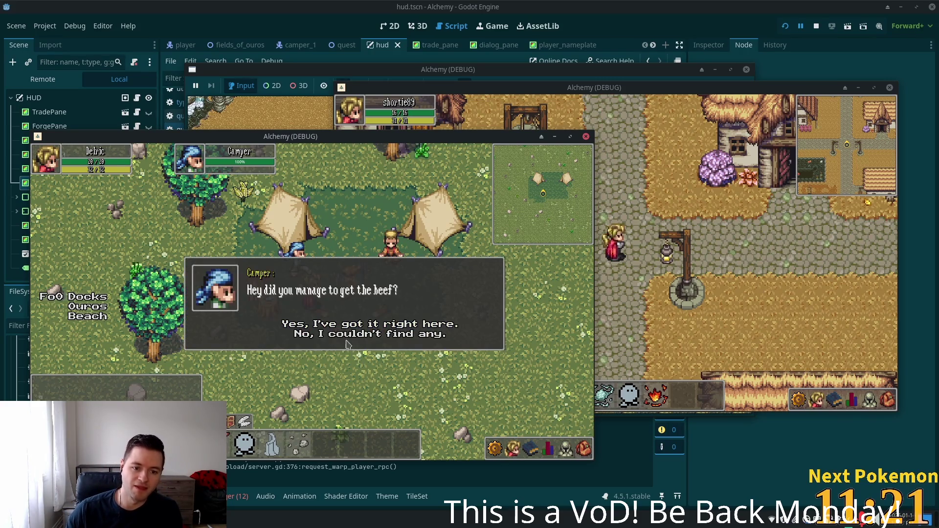
{"action": "left_click", "coordinate": [340, 325]}
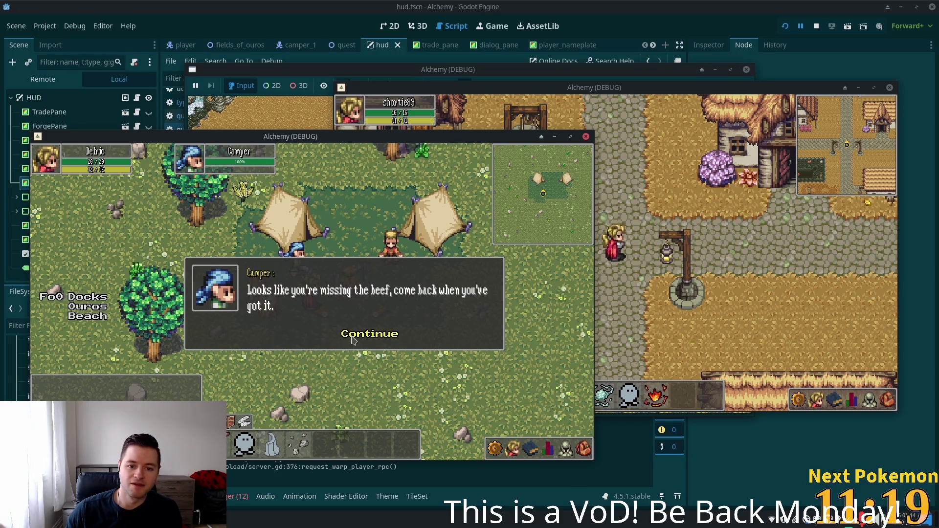
{"action": "left_click", "coordinate": [347, 335]}
{"action": "left_click", "coordinate": [585, 449]}
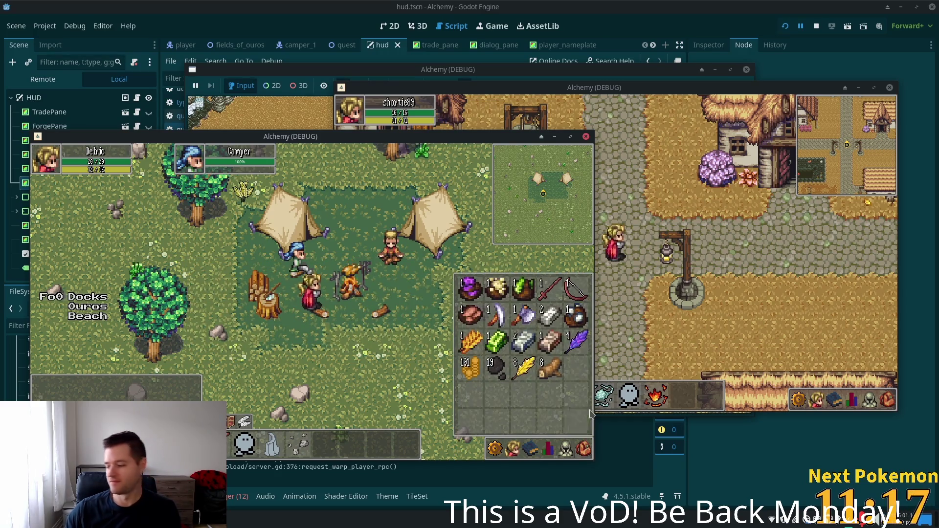
{"action": "left_click", "coordinate": [586, 449]}
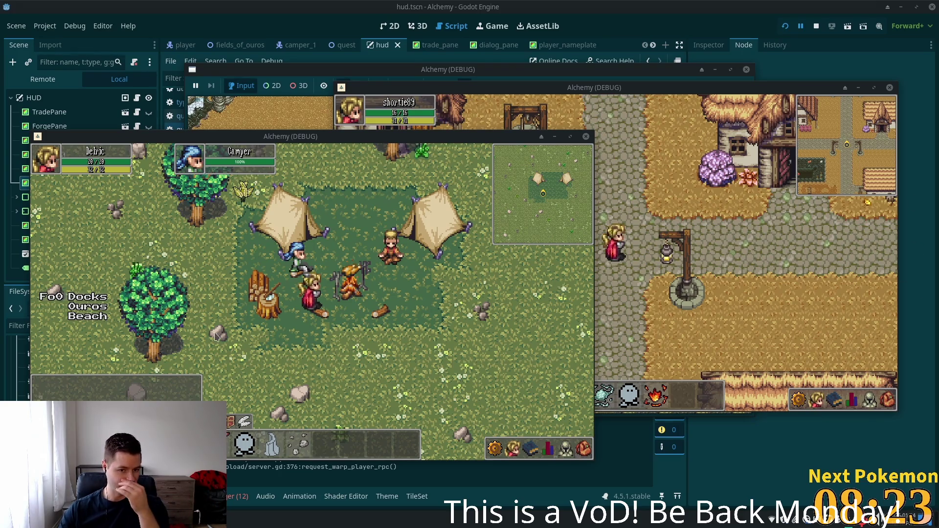
- Walk the player around the tents, below the campfire and toward the chopping stump
{"action": "key", "text": "w"}
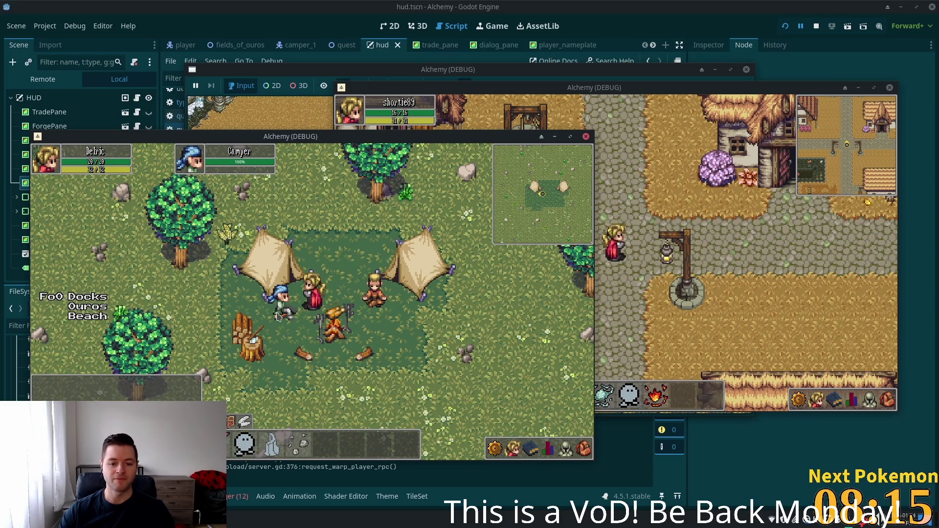
{"action": "key", "text": "s"}
{"action": "key", "text": "d"}
{"action": "key", "text": "w"}
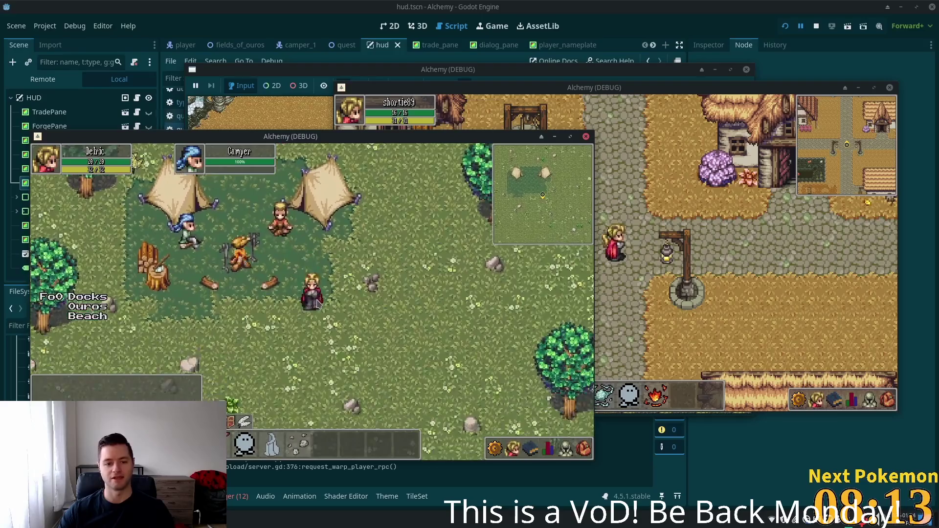
{"action": "key", "text": "a"}
{"action": "key", "text": "s"}
{"action": "key", "text": "d"}
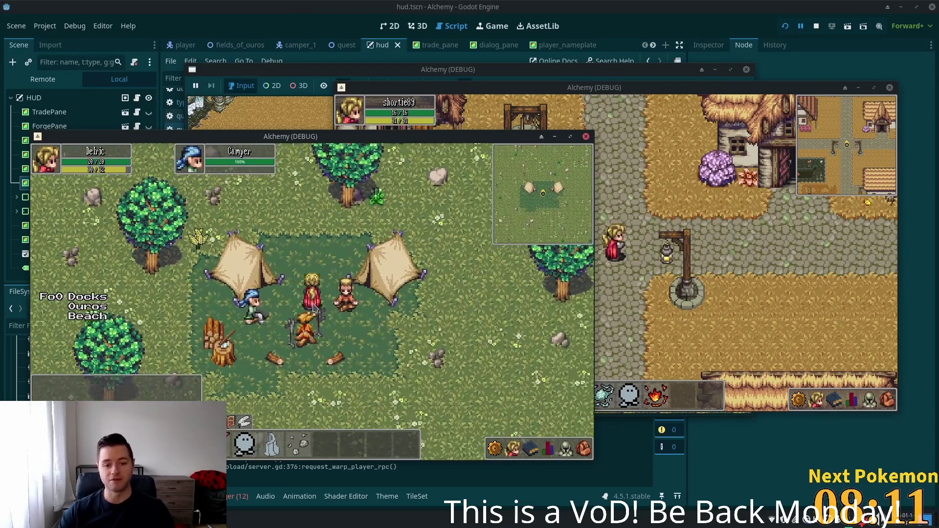
{"action": "key", "text": "a"}
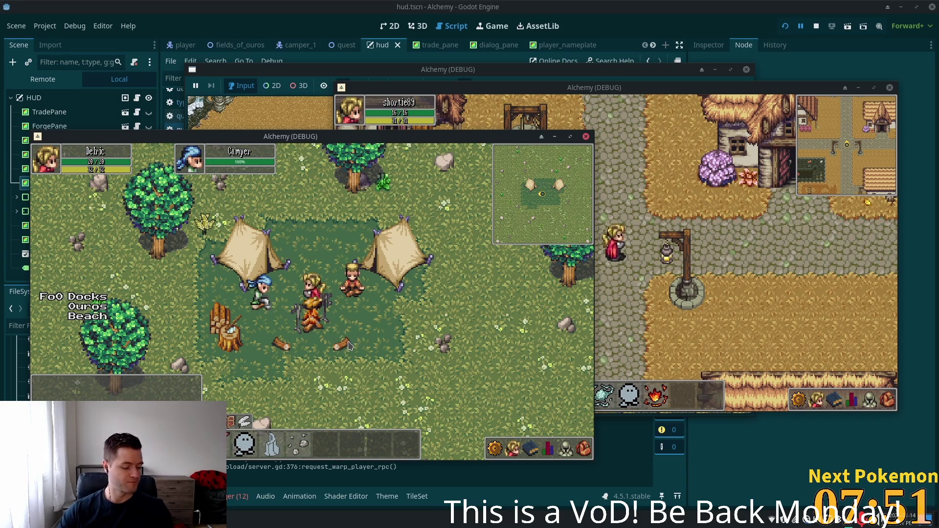
{"action": "key", "text": "Down"}
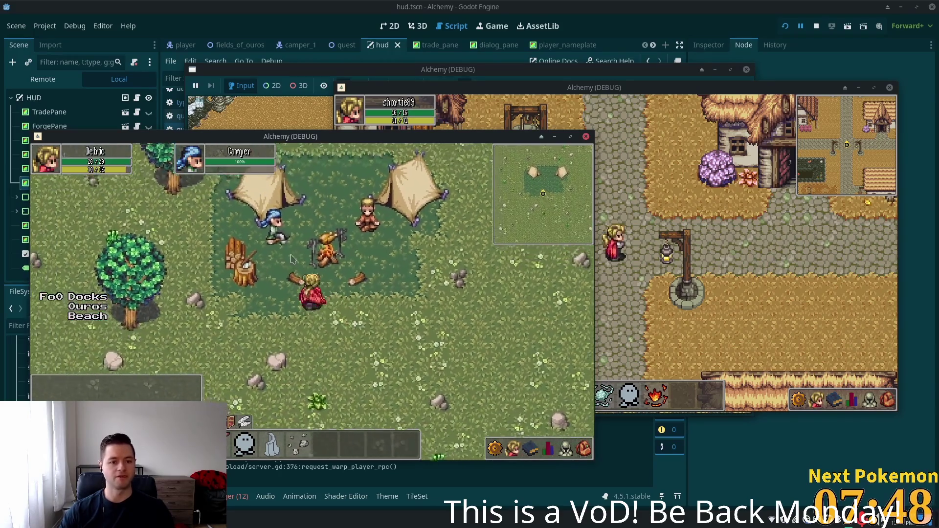
{"action": "key", "text": "Left"}
{"action": "key", "text": "Up"}
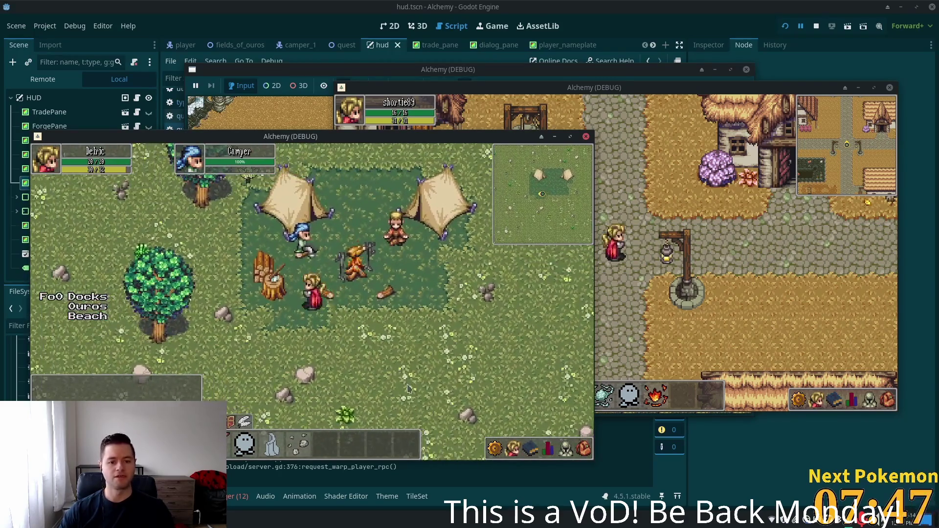
- Check the inventory again, then walk the player out of camp up into the field
{"action": "left_click", "coordinate": [513, 449]}
{"action": "left_click", "coordinate": [583, 449]}
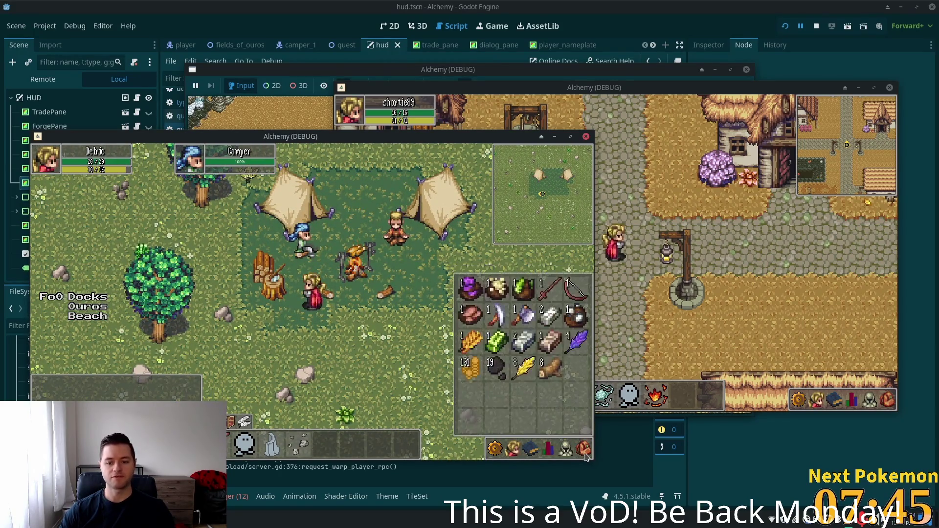
{"action": "left_click", "coordinate": [585, 448]}
{"action": "key", "text": "Right"}
{"action": "key", "text": "Up"}
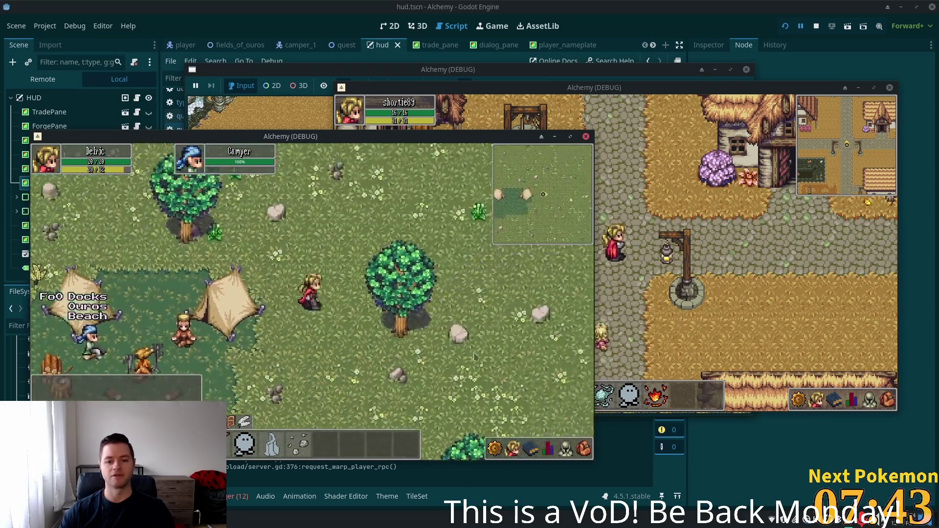
{"action": "key", "text": "Up"}
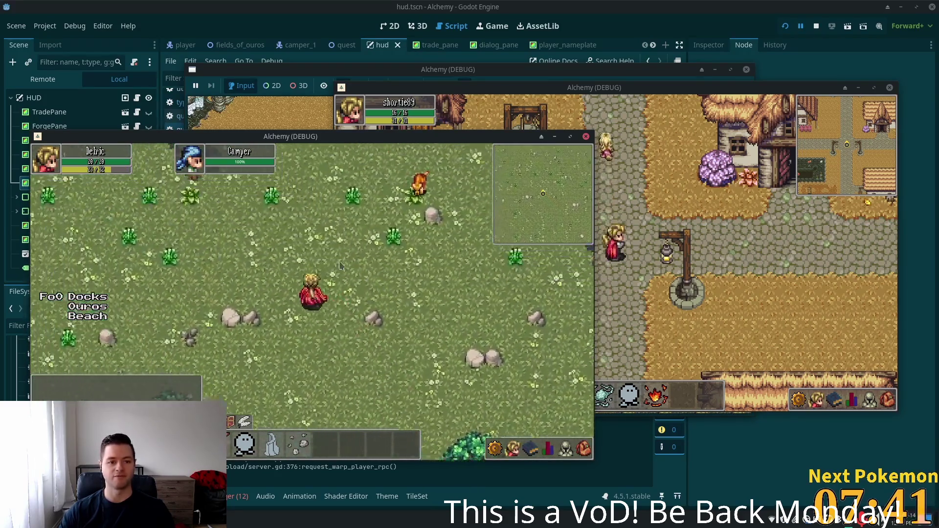
- Attack the deer in the field, then walk back down into the tent camp
{"action": "left_click", "coordinate": [350, 313]}
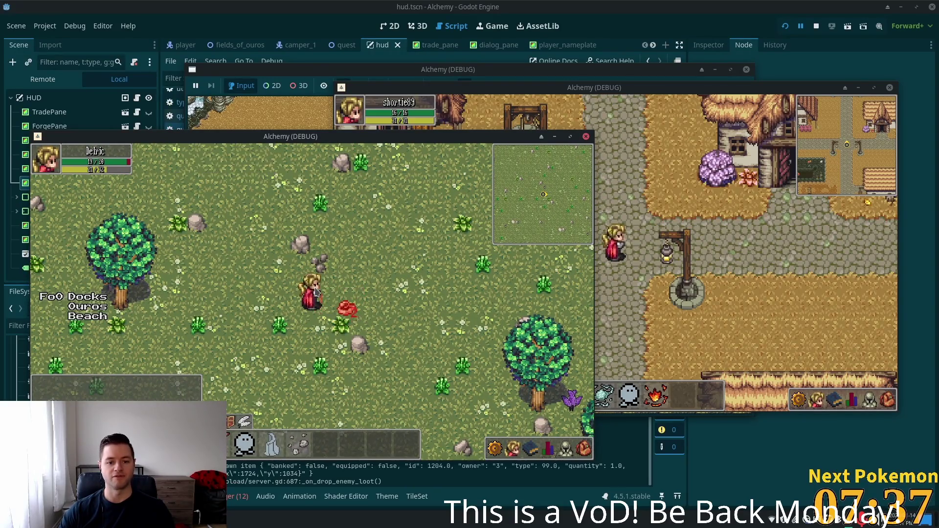
{"action": "key", "text": "Down"}
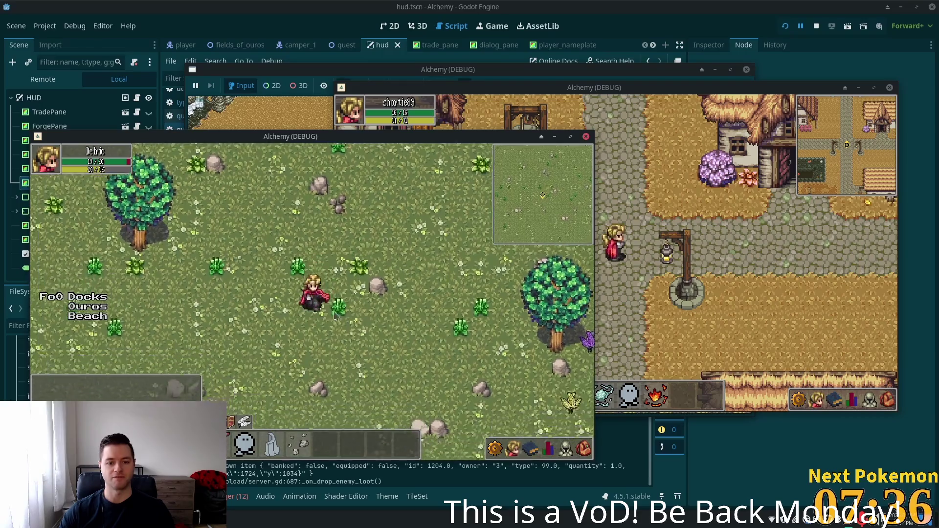
{"action": "key", "text": "Down"}
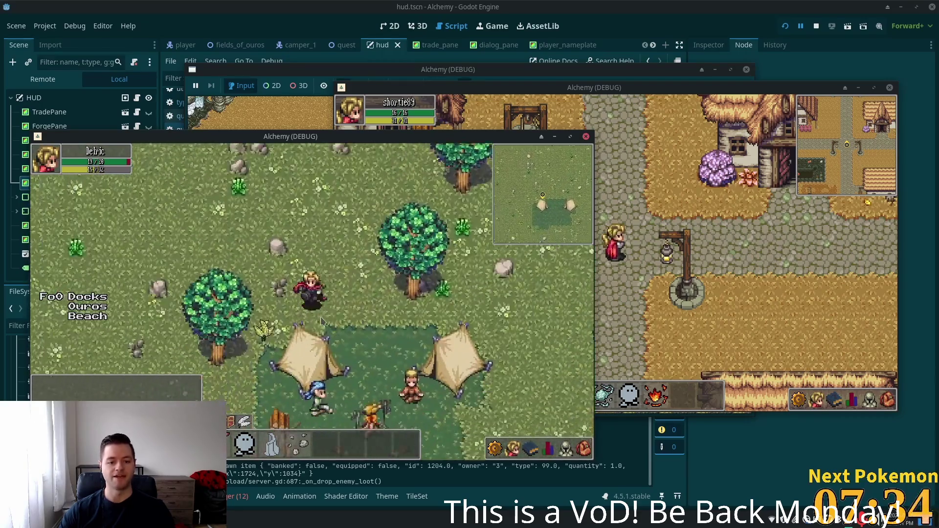
{"action": "key", "text": "Down"}
{"action": "key", "text": "Right"}
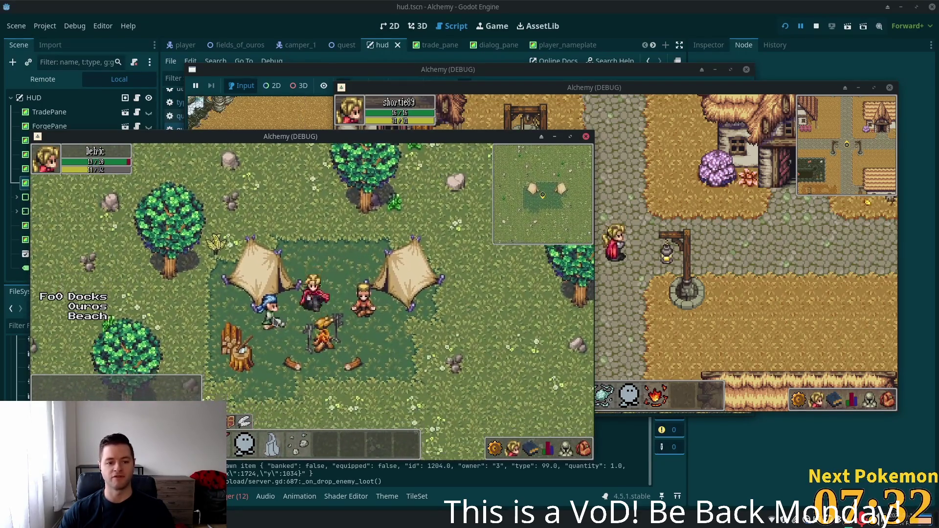
- Tell the Camper the beef is on hand, then check the inventory for the beef
{"action": "left_click", "coordinate": [274, 320]}
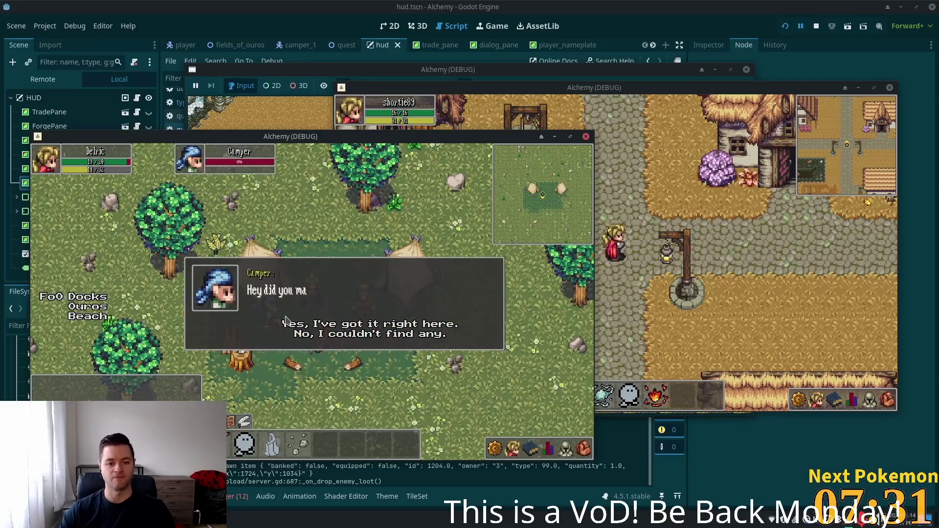
{"action": "left_click", "coordinate": [337, 325]}
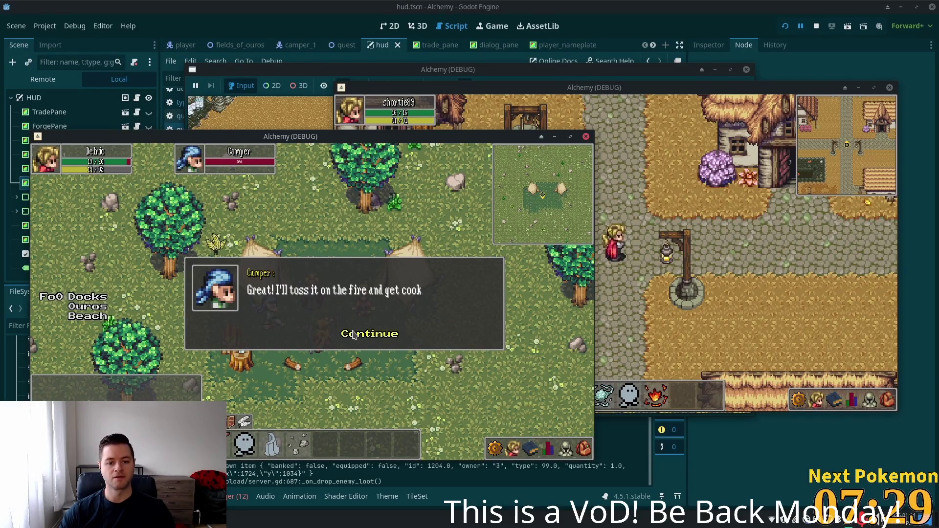
{"action": "left_click", "coordinate": [353, 335]}
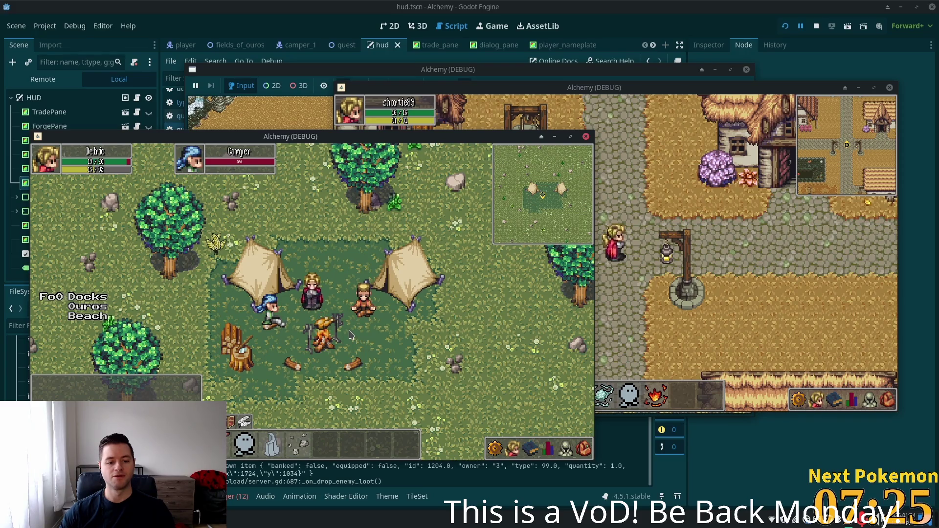
{"action": "left_click", "coordinate": [584, 452]}
{"action": "left_click", "coordinate": [584, 452]}
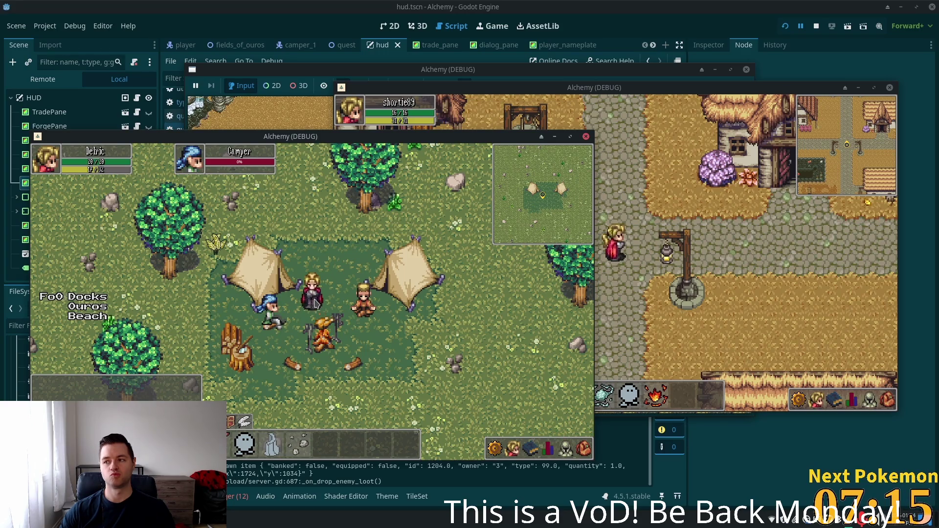
- Walk the character out of camp and switch over to Cursor
{"action": "key", "text": "Down"}
{"action": "key", "text": "Left"}
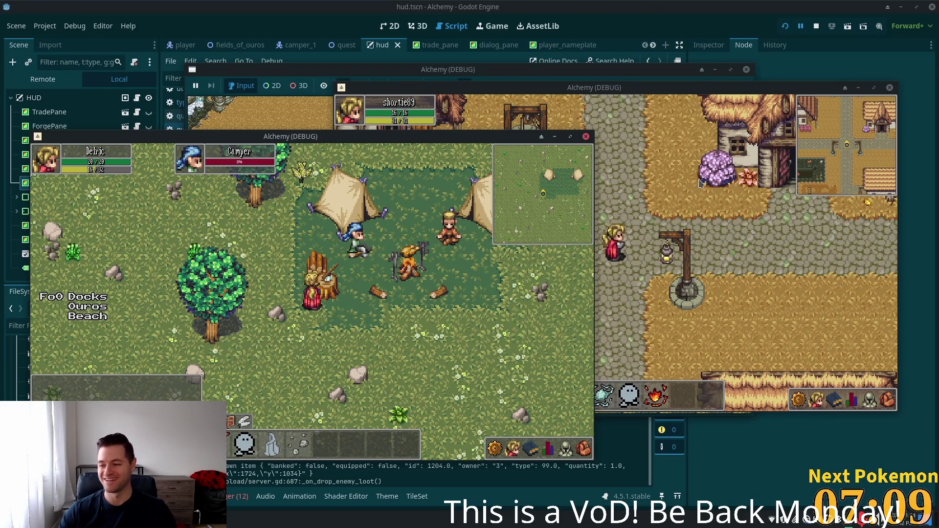
{"action": "key", "text": "alt+Tab"}
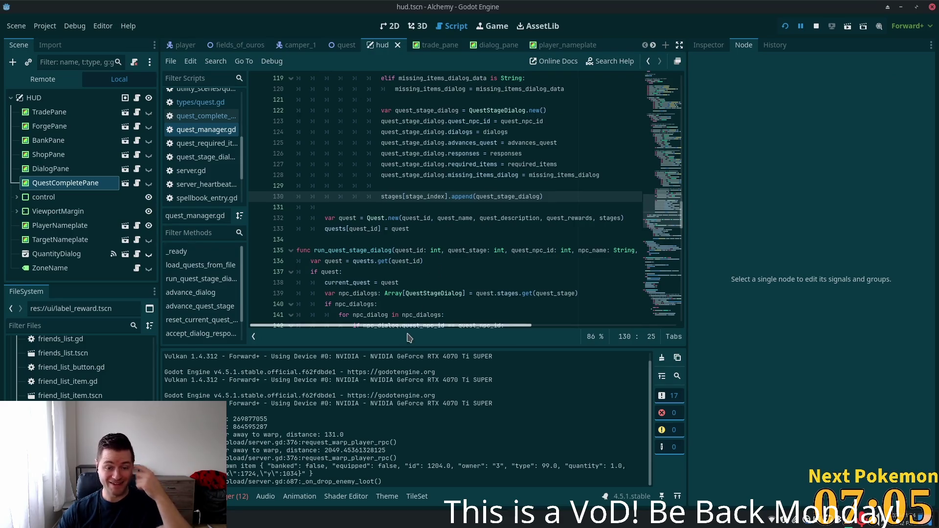
{"action": "key", "text": "alt+Tab"}
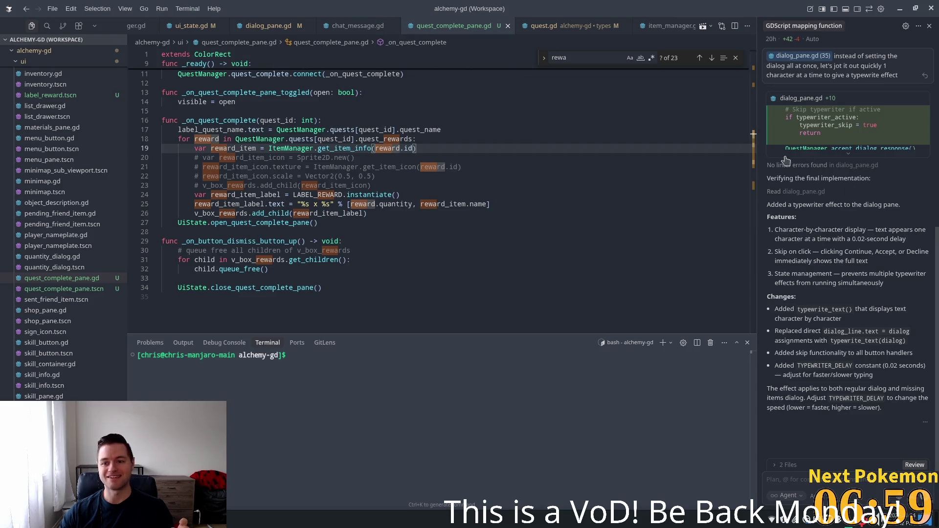
- Inspect the _ready connect calls, the _on_quest_complete reward loop and the pane toggle handler
{"action": "scroll", "coordinate": [729, 87], "scroll_direction": "up", "scroll_amount": 3}
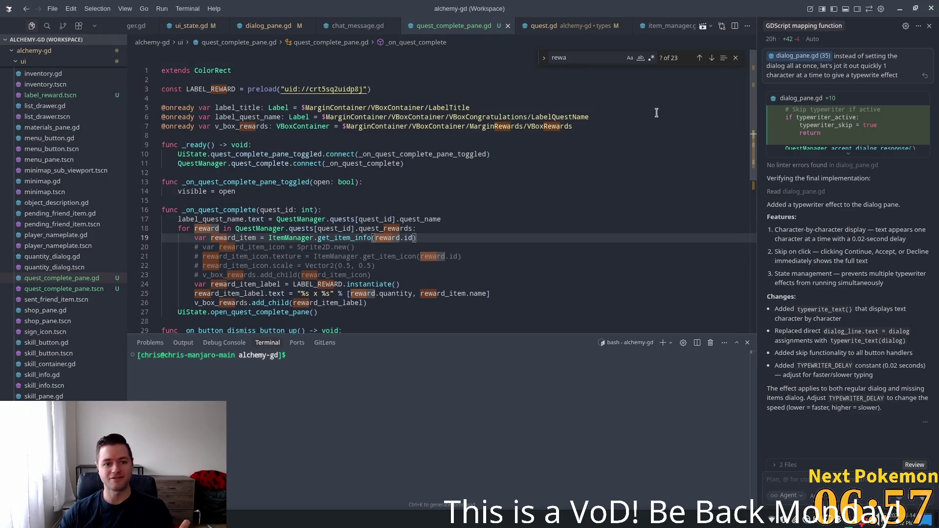
{"action": "left_click", "coordinate": [225, 186]}
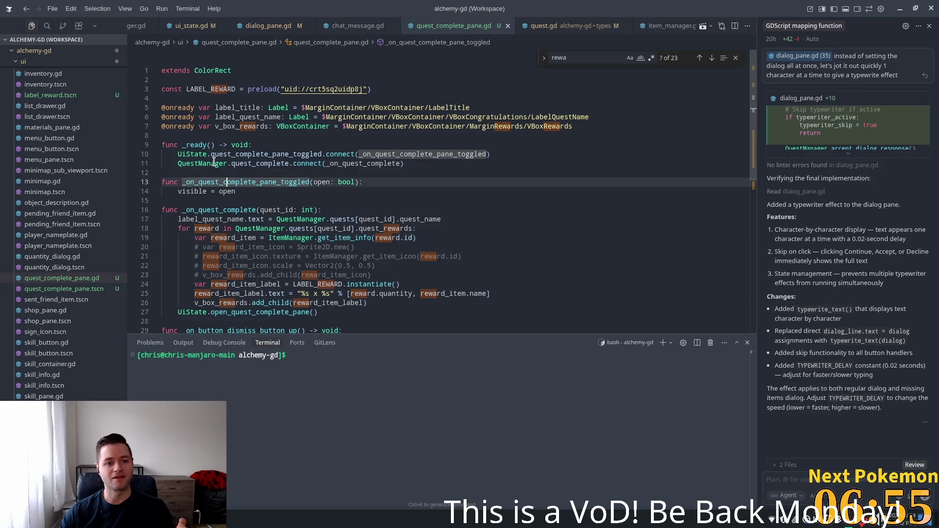
{"action": "left_click", "coordinate": [366, 163]}
{"action": "left_click", "coordinate": [260, 164]}
{"action": "double_click", "coordinate": [308, 164]}
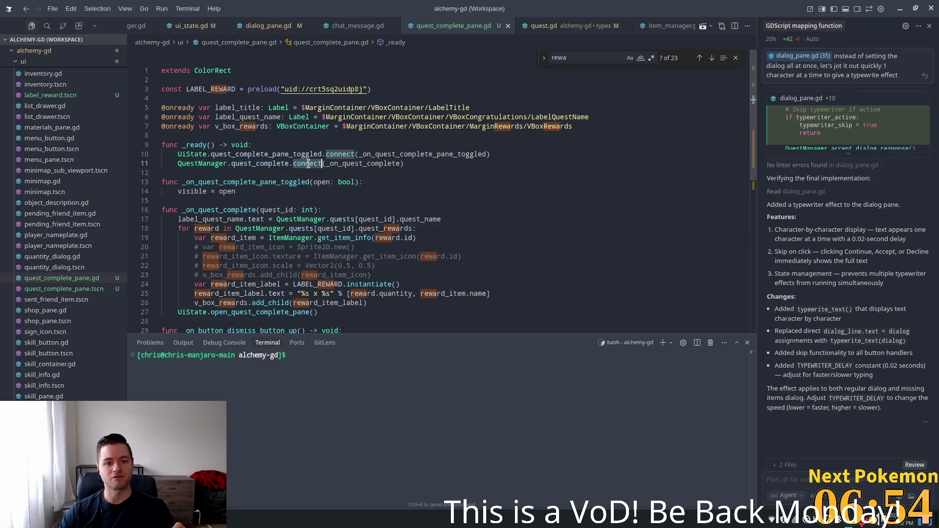
{"action": "double_click", "coordinate": [347, 164]}
{"action": "left_click", "coordinate": [245, 191]}
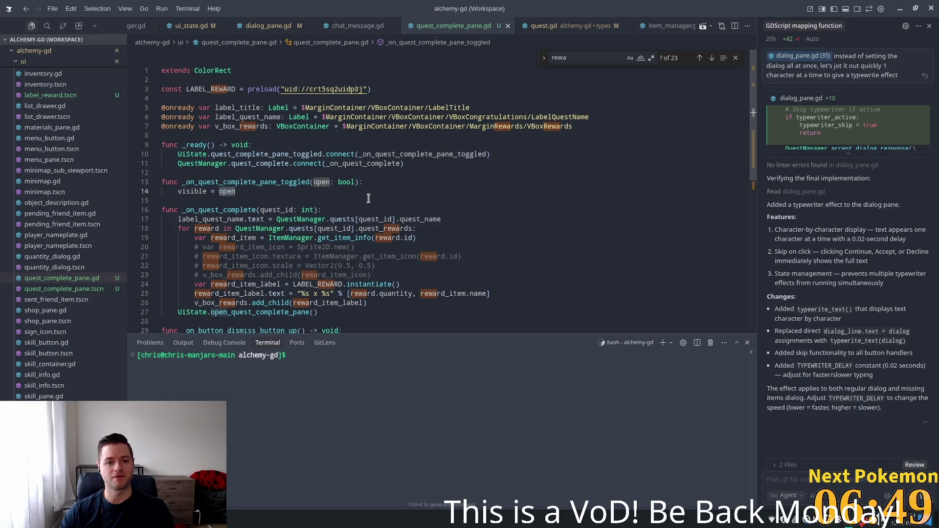
{"action": "double_click", "coordinate": [380, 164]}
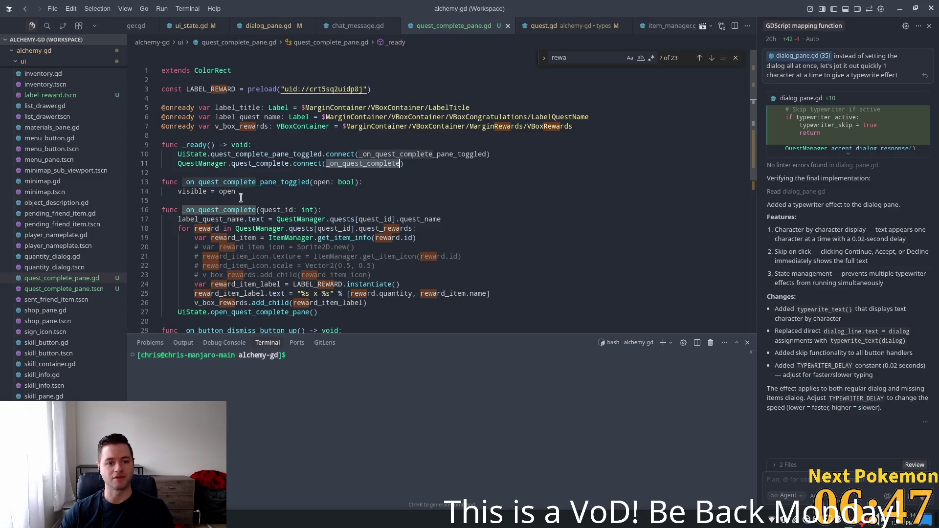
{"action": "scroll", "coordinate": [294, 181], "scroll_direction": "down", "scroll_amount": 2}
{"action": "left_click", "coordinate": [235, 180]}
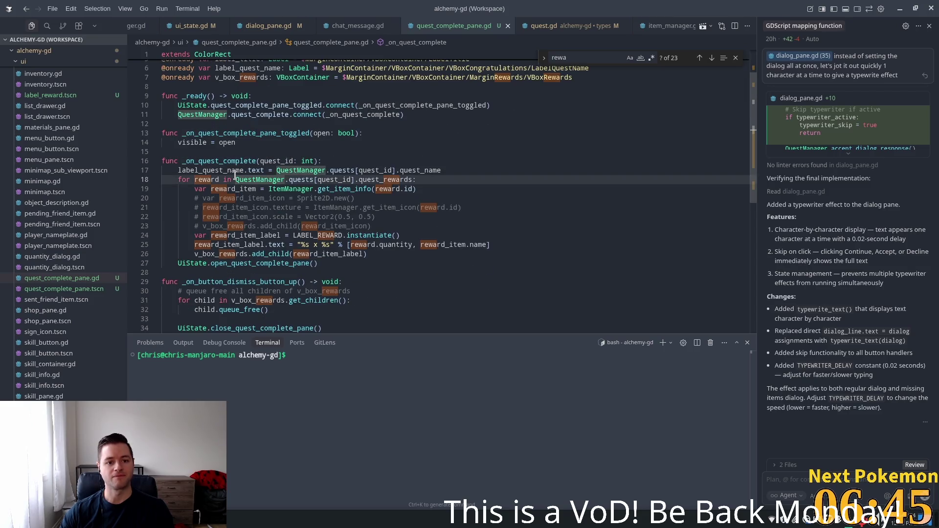
{"action": "double_click", "coordinate": [227, 133]}
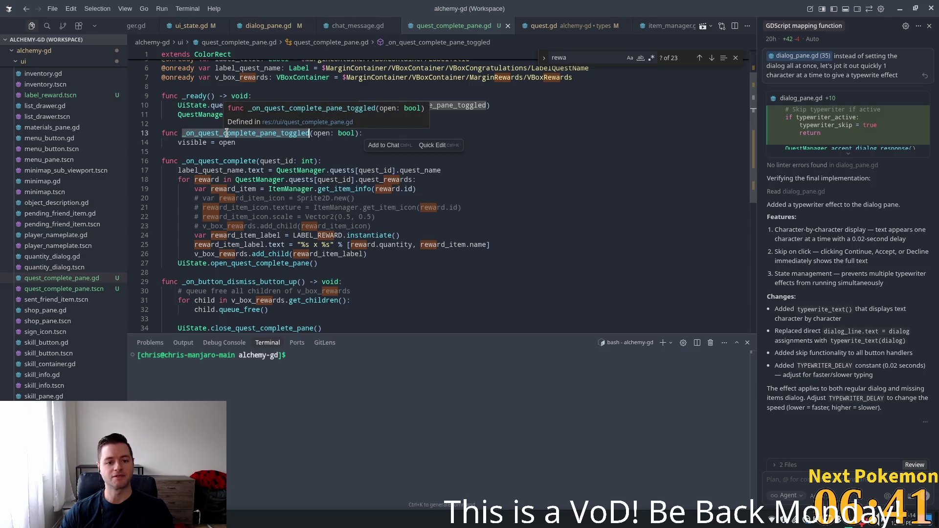
{"action": "left_click", "coordinate": [221, 171]}
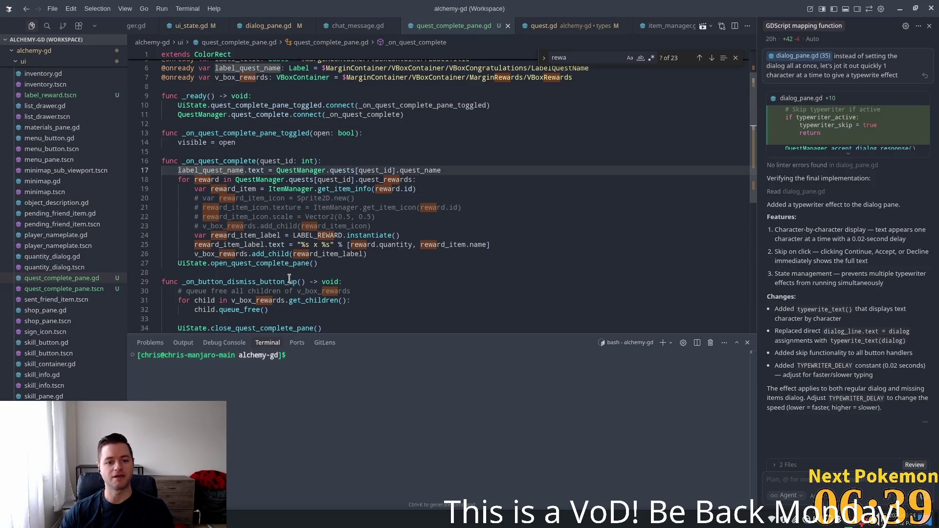
- Go to open_quest_complete_pane's definition in ui_state.gd and highlight quest_complete_pane_open and its toggled signal
{"action": "left_click", "coordinate": [257, 265]}
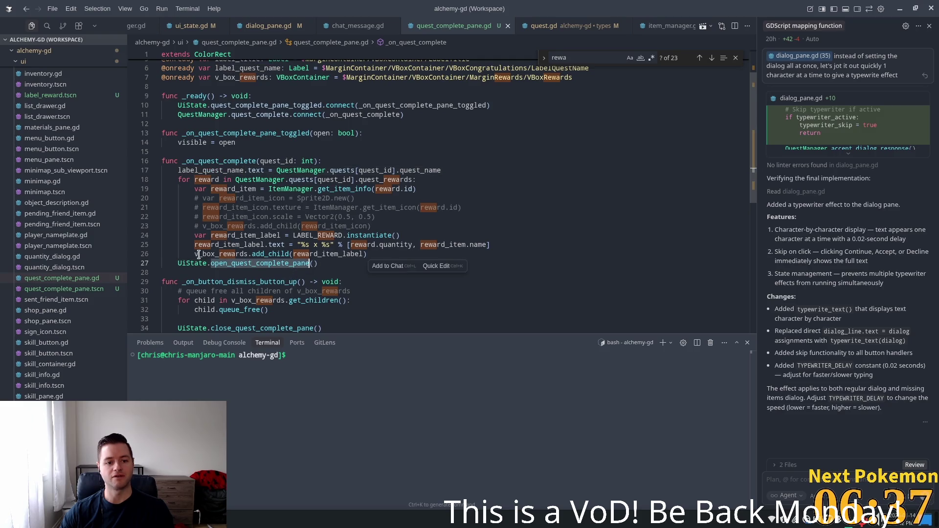
{"action": "double_click", "coordinate": [250, 269]}
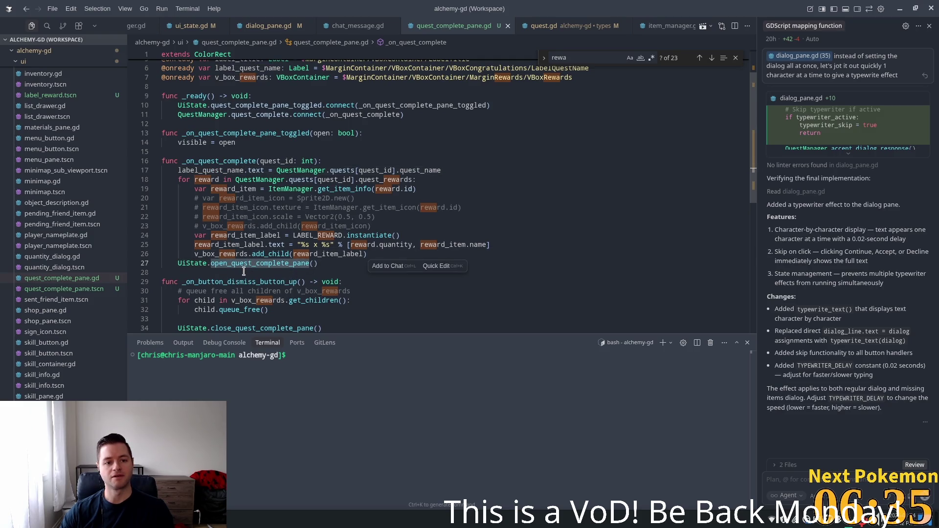
{"action": "left_click", "coordinate": [331, 263]}
{"action": "left_click_drag", "start_coordinate": [331, 263], "coordinate": [177, 263]}
{"action": "left_click", "coordinate": [275, 245]}
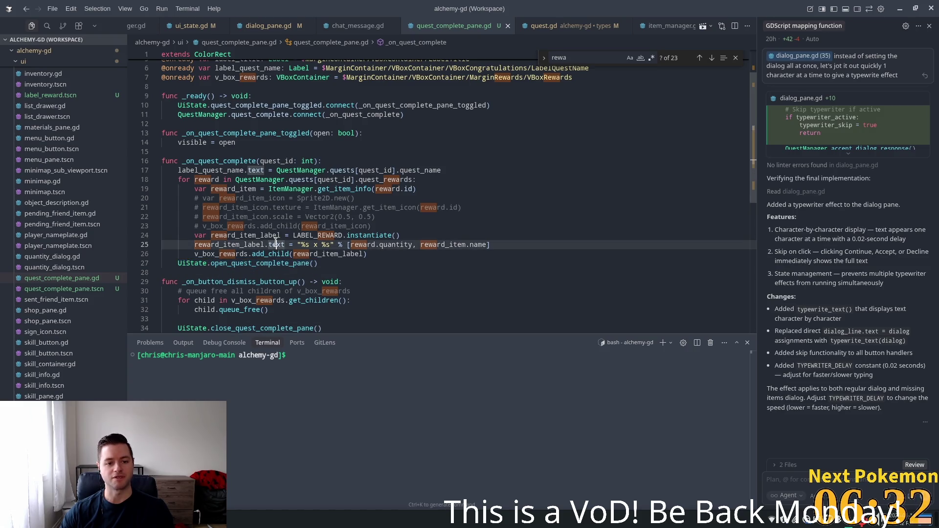
{"action": "left_click", "coordinate": [259, 263], "text": "ctrl"}
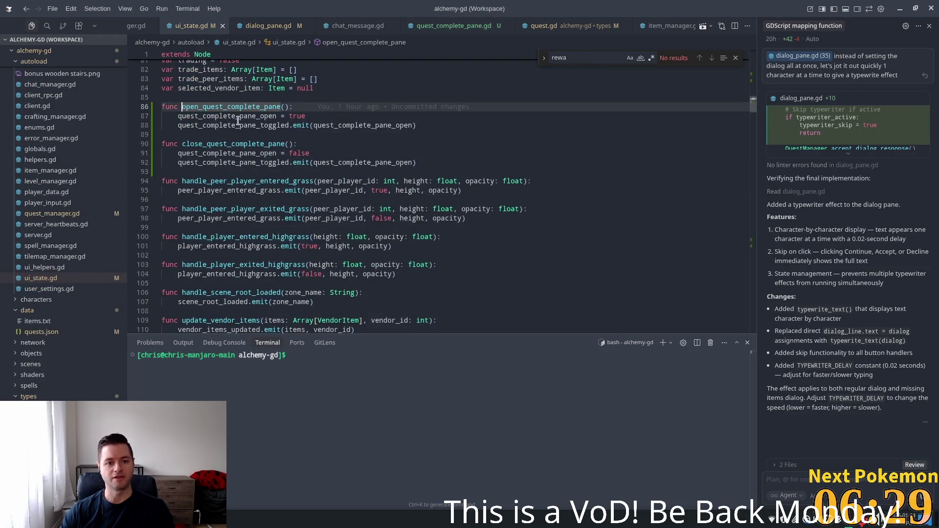
{"action": "left_click", "coordinate": [238, 117]}
{"action": "left_click", "coordinate": [288, 125]}
{"action": "left_click", "coordinate": [370, 132]}
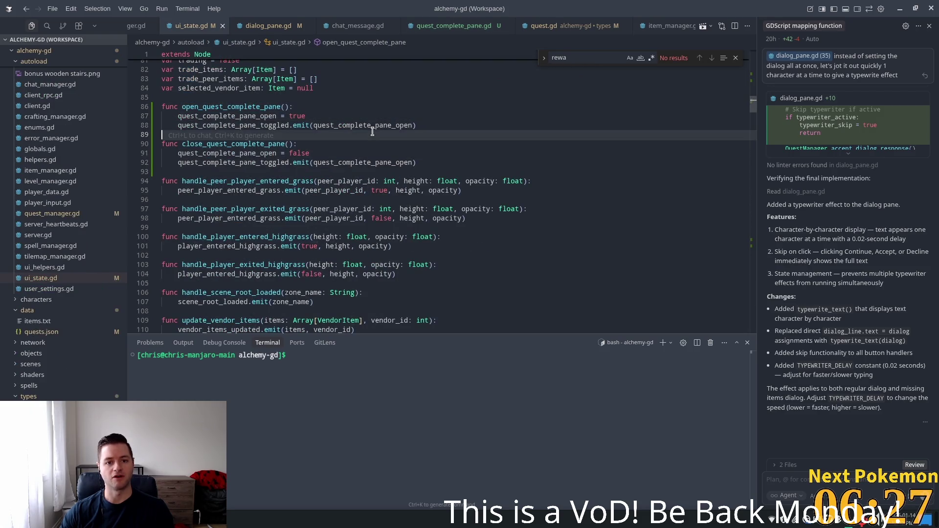
{"action": "double_click", "coordinate": [335, 125]}
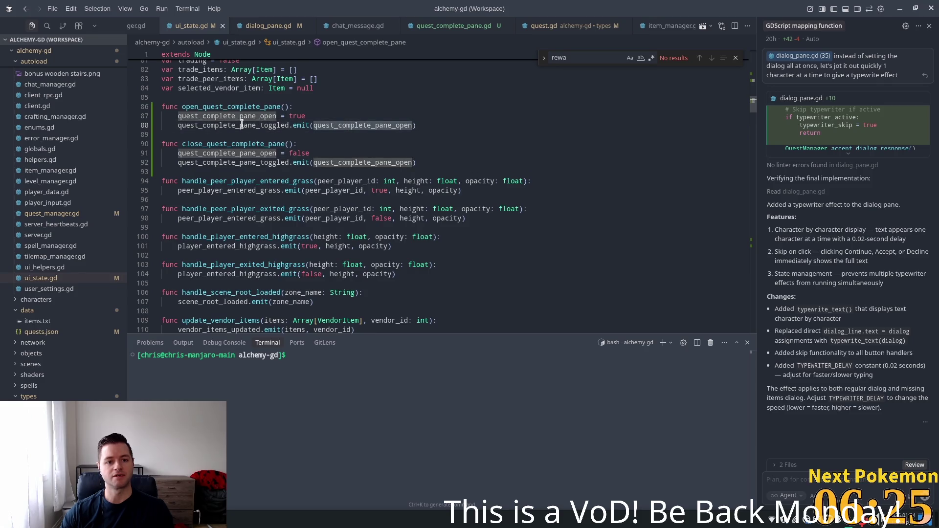
{"action": "left_click", "coordinate": [289, 125]}
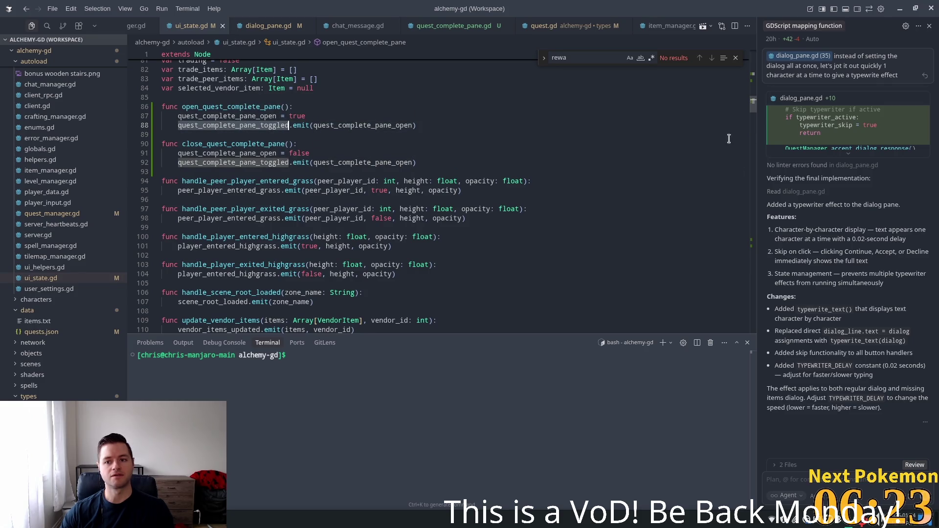
- Add print("quest_complete_pane_toggled: ", open) as the first line of _on_quest_complete_pane_toggled
{"action": "scroll", "coordinate": [752, 115], "scroll_direction": "up", "scroll_amount": 20}
{"action": "left_click", "coordinate": [454, 25]}
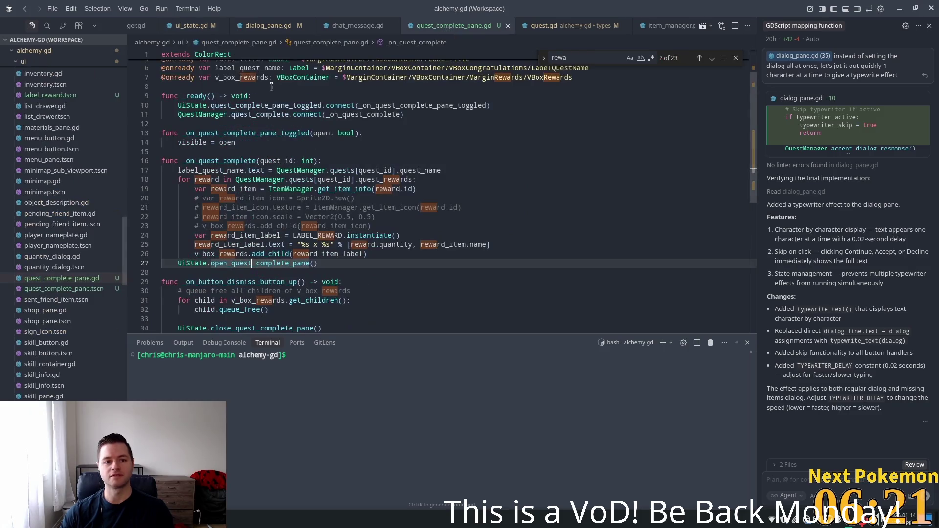
{"action": "double_click", "coordinate": [226, 105]}
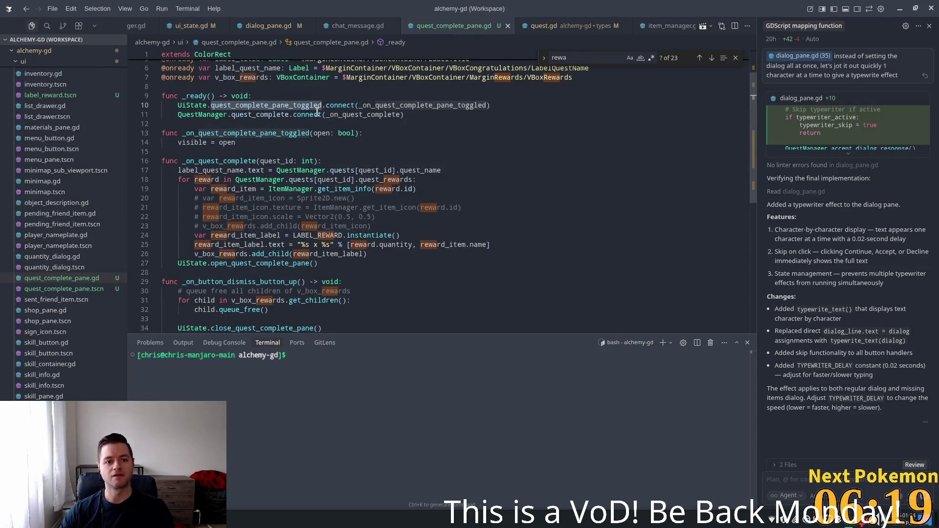
{"action": "double_click", "coordinate": [414, 105]}
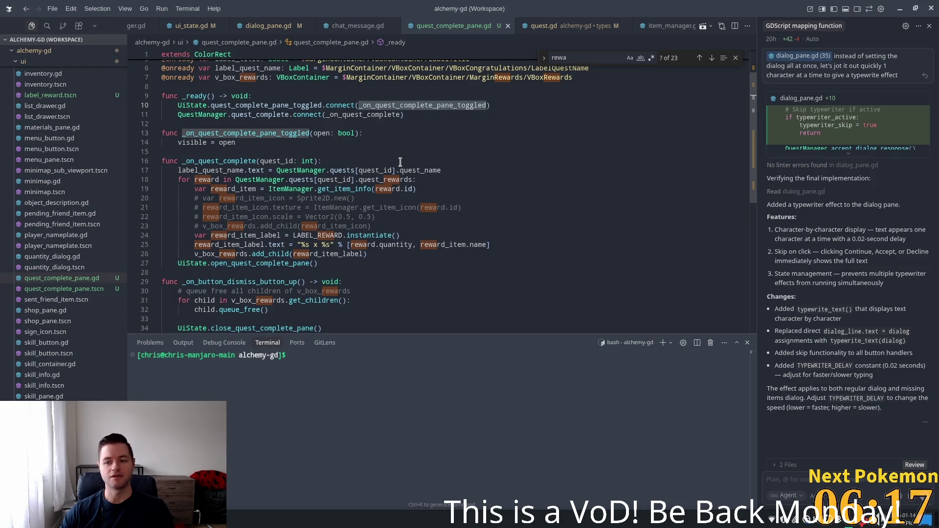
{"action": "left_click", "coordinate": [381, 133]}
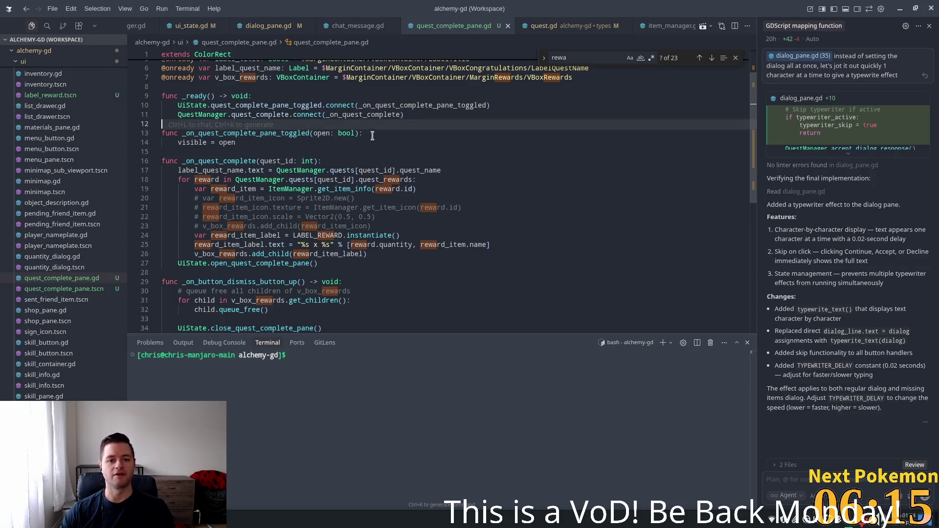
{"action": "key", "text": "Return"}
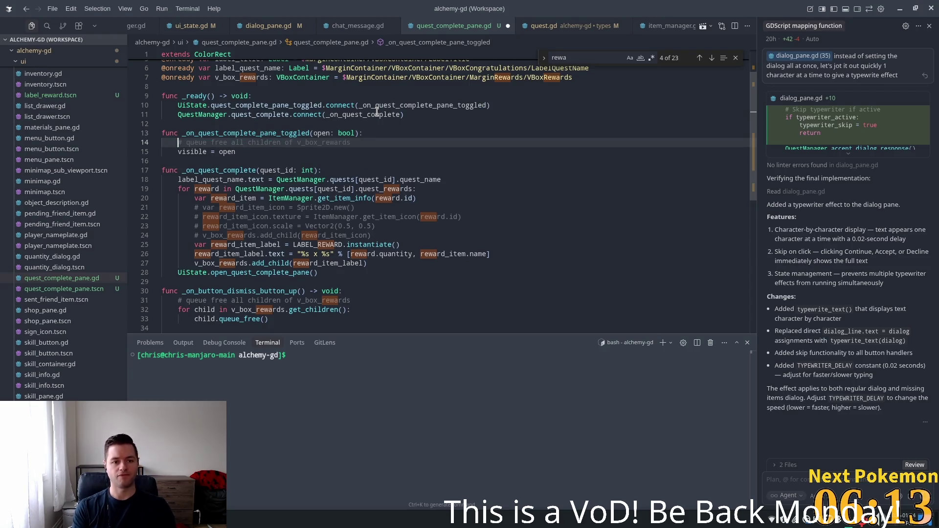
{"action": "type", "text": "print(\"quest_complete_pane_toggled: \", open"}
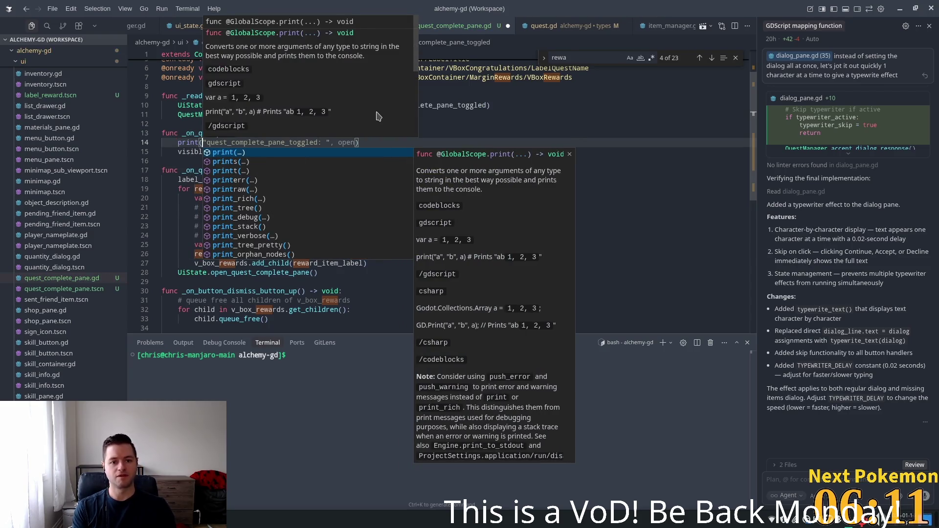
{"action": "key", "text": "Escape"}
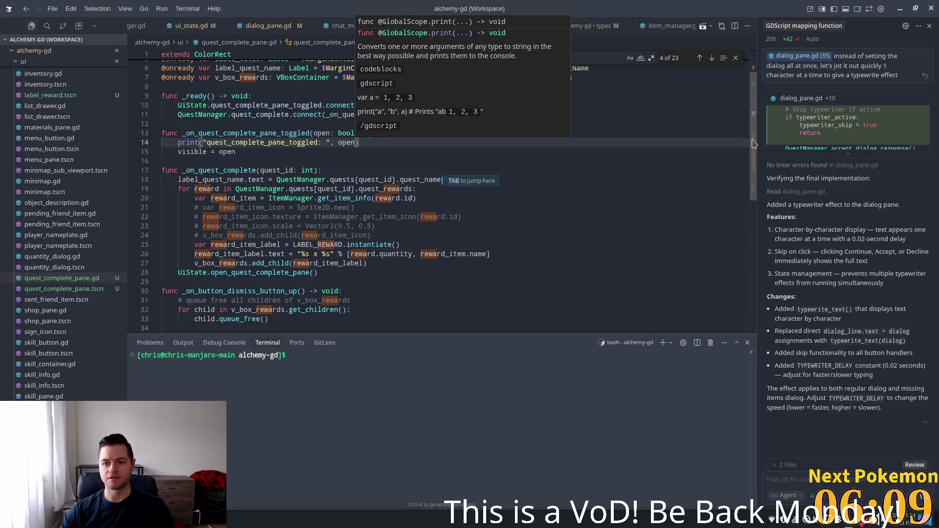
{"action": "scroll", "coordinate": [489, 147], "scroll_direction": "down", "scroll_amount": 10}
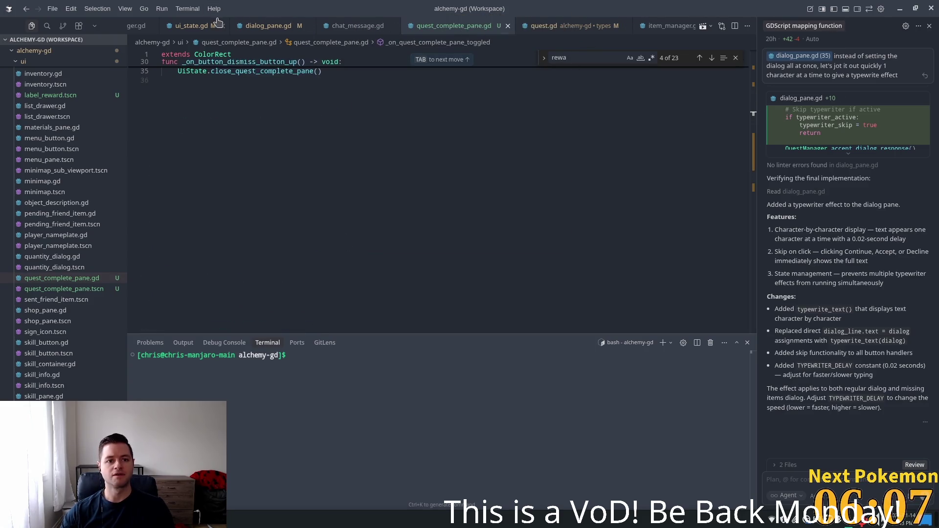
{"action": "scroll", "coordinate": [228, 26], "scroll_direction": "left", "scroll_amount": 2}
- Open quest_manager.gd via quick file search and locate the complete_quest function
{"action": "key", "text": "ctrl+p"}
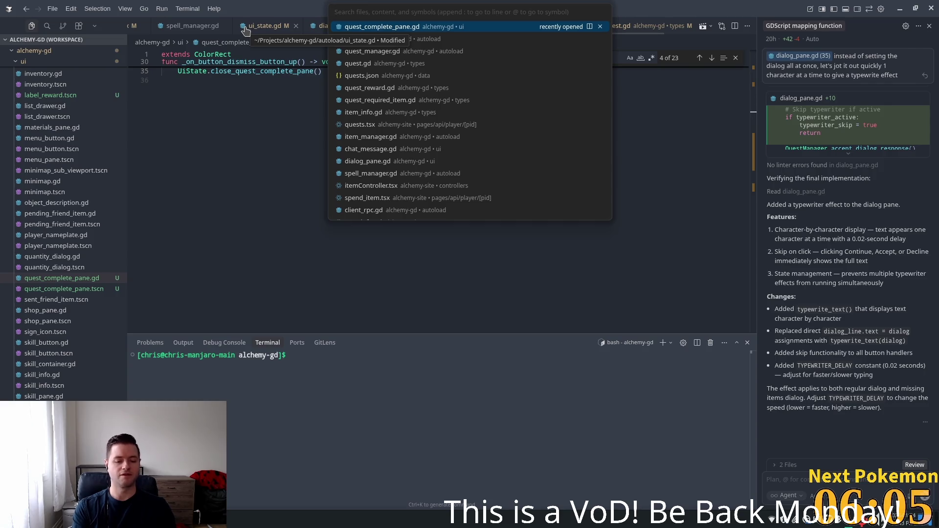
{"action": "type", "text": "que"}
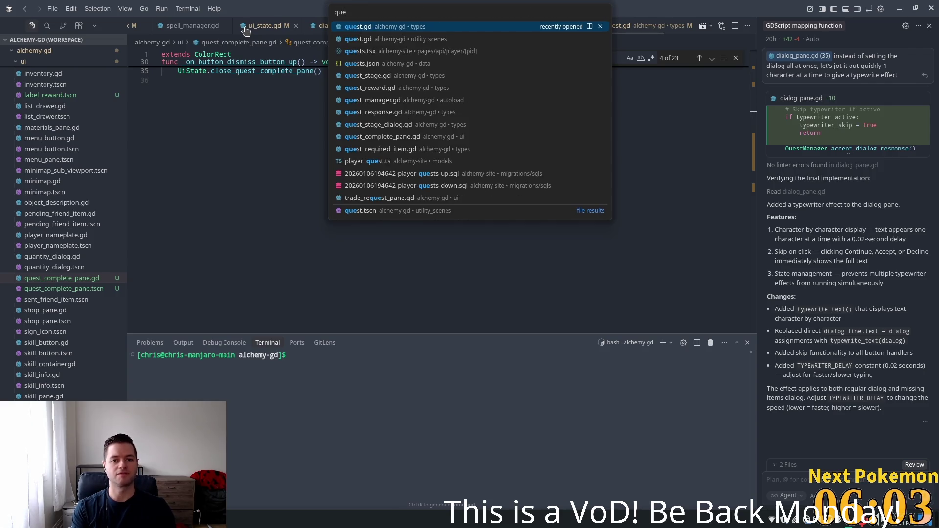
{"action": "type", "text": "st_ma"}
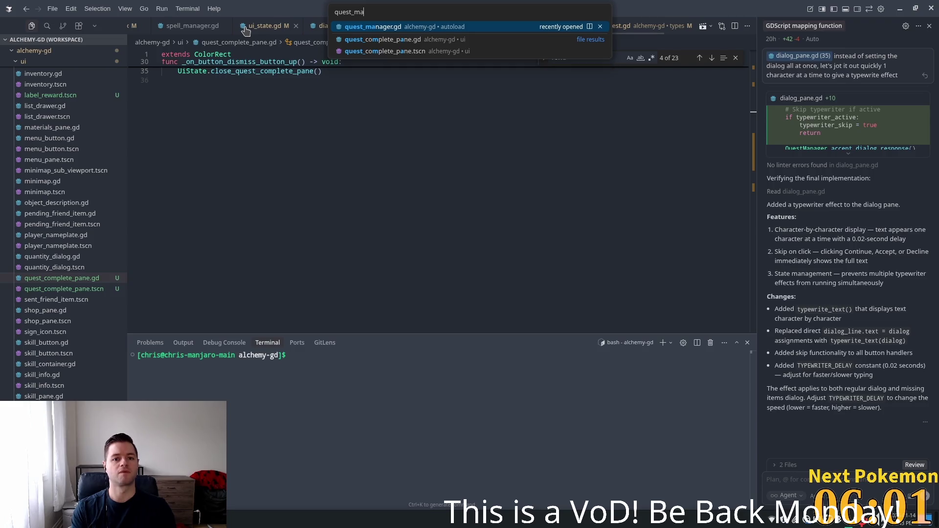
{"action": "key", "text": "Return"}
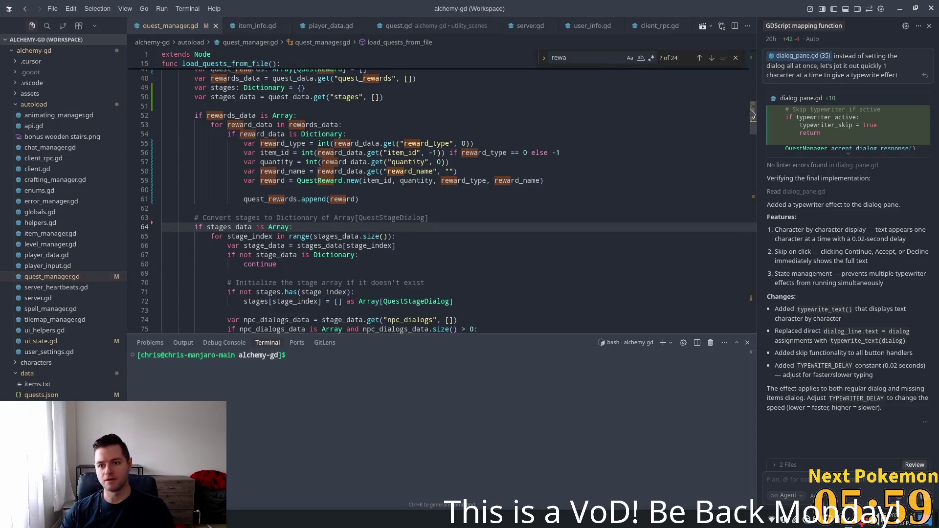
{"action": "scroll", "coordinate": [752, 158], "scroll_direction": "down", "scroll_amount": 2}
{"action": "left_click_drag", "start_coordinate": [752, 157], "coordinate": [752, 290]}
{"action": "left_click", "coordinate": [247, 193]}
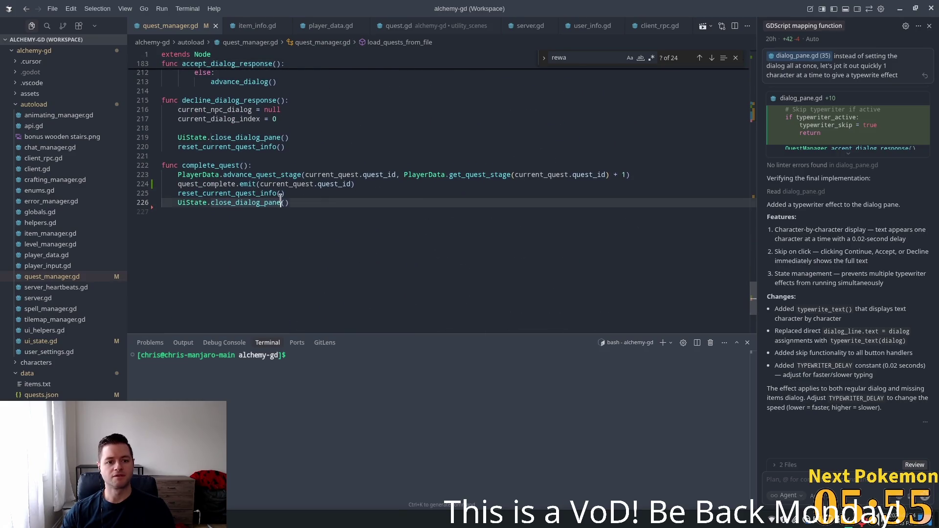
{"action": "double_click", "coordinate": [221, 185]}
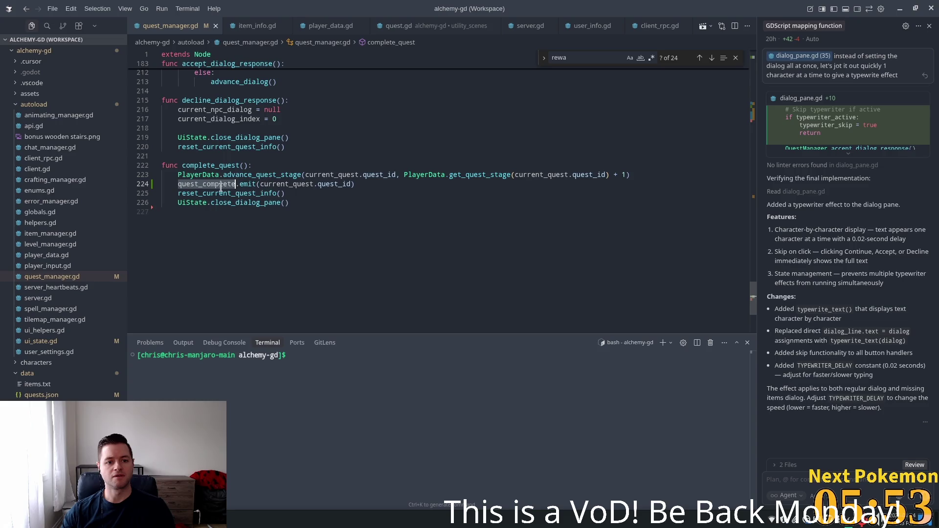
- Add print("complete_quest: ", current_quest.quest_id) atop complete_quest and save quest_manager.gd
{"action": "key", "text": "Up"}
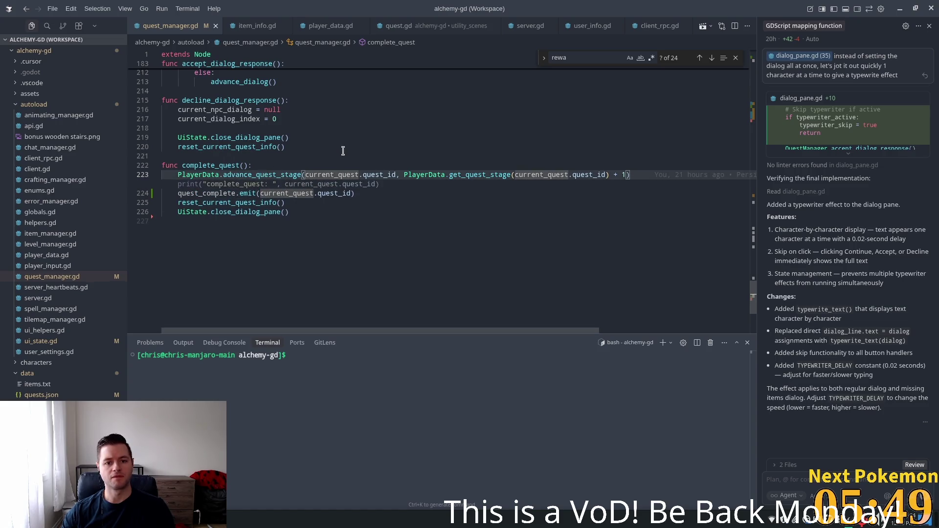
{"action": "left_click", "coordinate": [325, 146]}
{"action": "right_click", "coordinate": [270, 185]}
{"action": "key", "text": "Escape"}
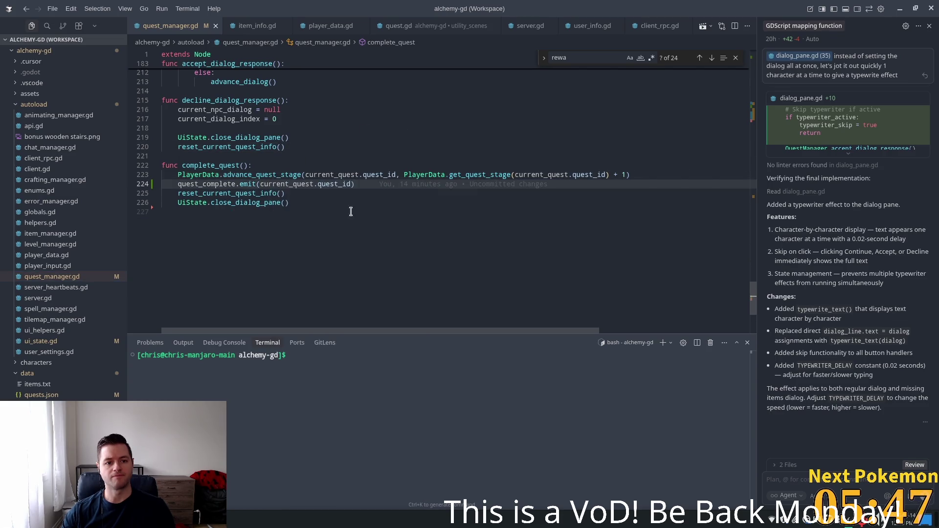
{"action": "left_click", "coordinate": [349, 184]}
{"action": "left_click", "coordinate": [511, 193]}
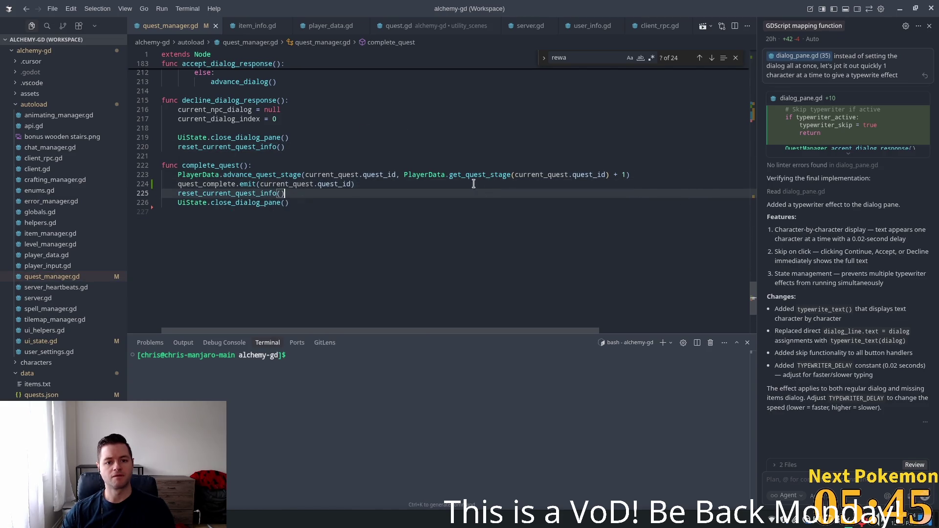
{"action": "left_click", "coordinate": [450, 184]}
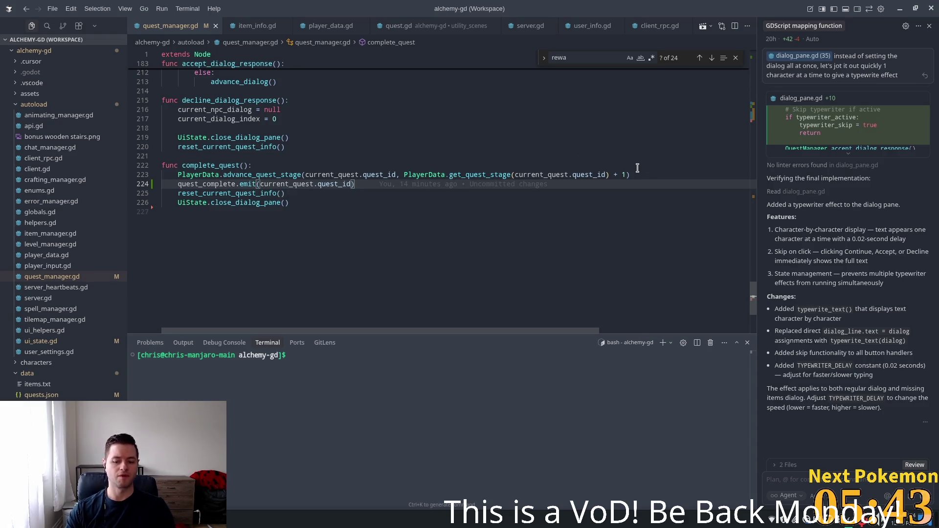
{"action": "key", "text": "Up"}
{"action": "key", "text": "Up"}
{"action": "key", "text": "Return"}
{"action": "key", "text": "Tab"}
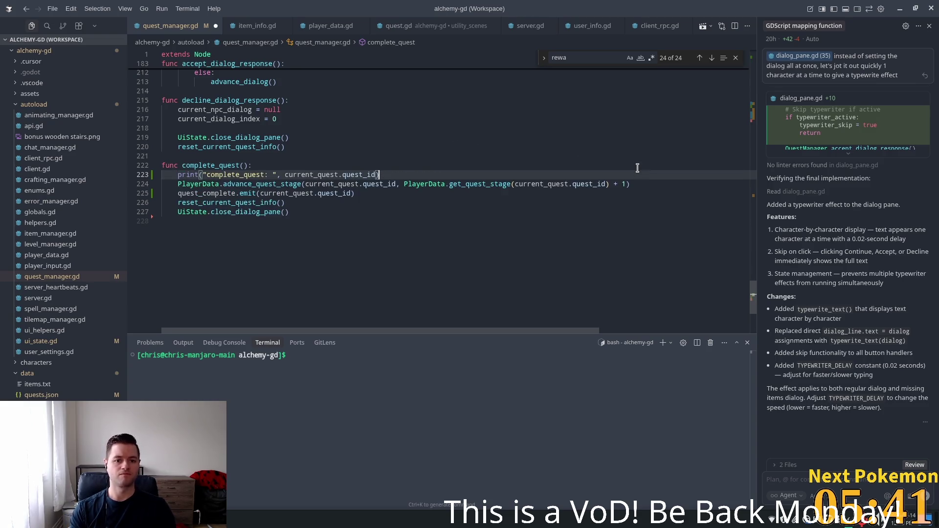
{"action": "key", "text": "ctrl+s"}
{"action": "key", "text": "Up"}
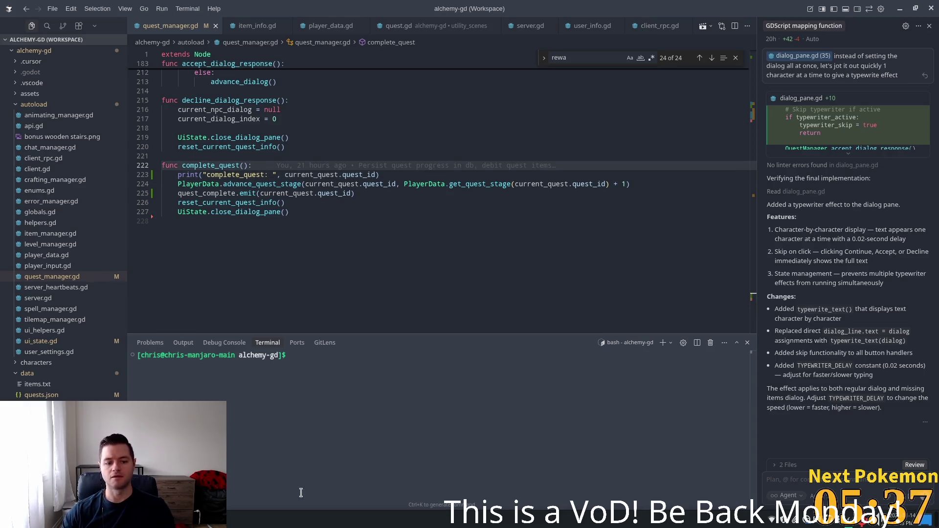
- Switch from Cursor's terminal to phpMyAdmin's player_quests table in the browser
{"action": "key", "text": "super"}
{"action": "left_click", "coordinate": [300, 457]}
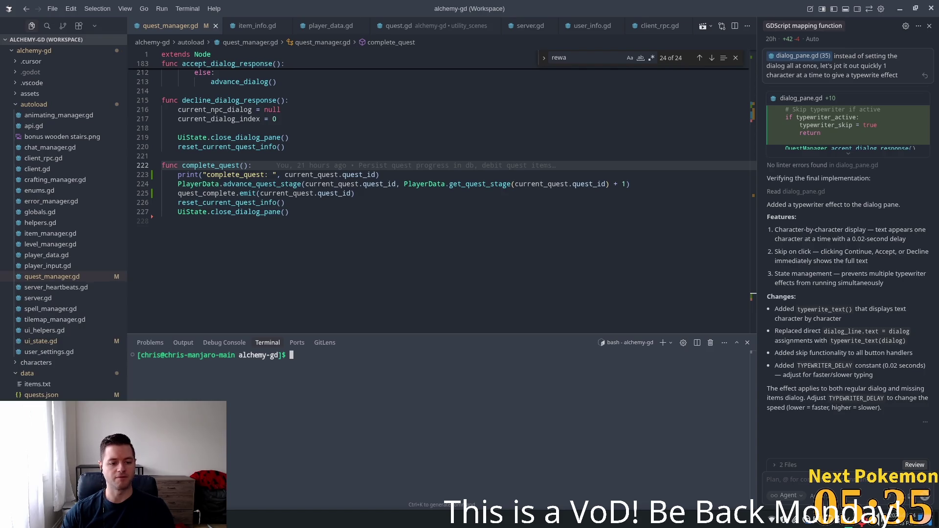
{"action": "key", "text": "alt+Tab"}
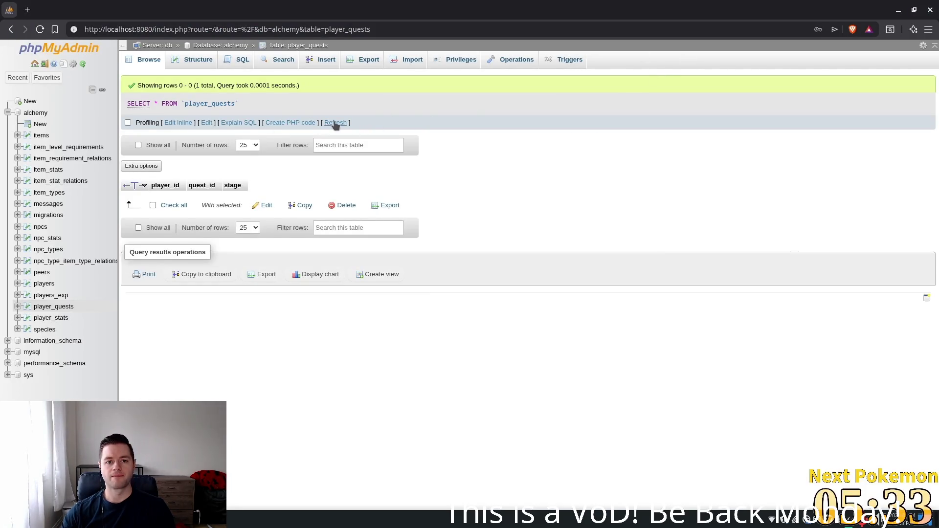
- Refresh player_quests and confirm its single row: player_id 3, quest_id 0, stage 3
{"action": "left_click", "coordinate": [333, 122]}
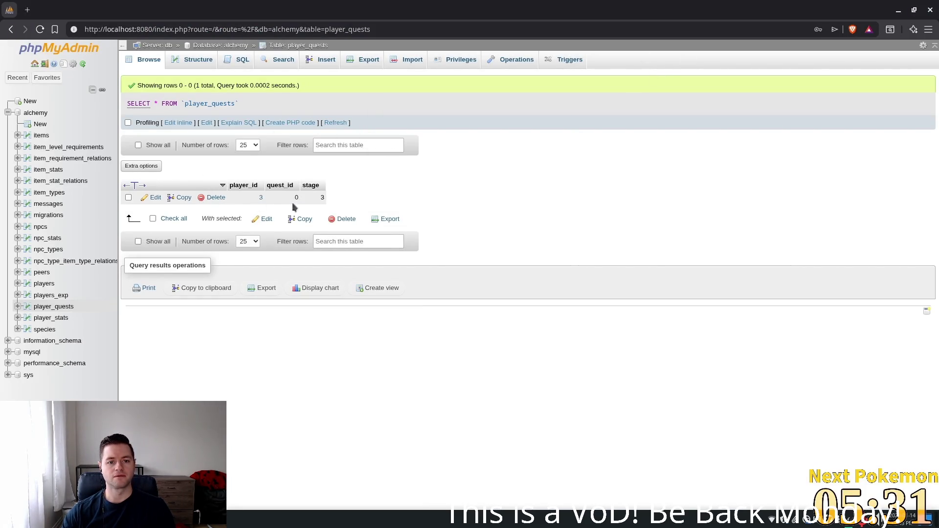
{"action": "double_click", "coordinate": [321, 198]}
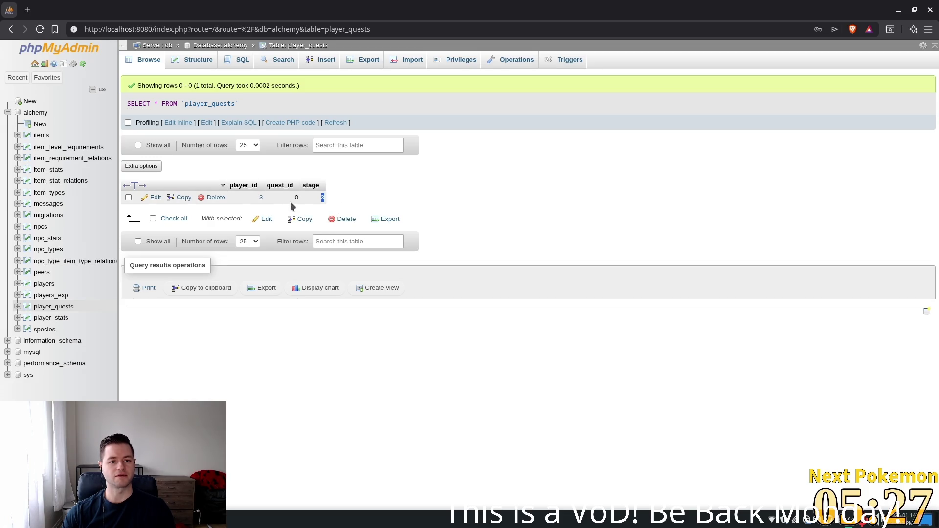
{"action": "key", "text": "alt+Tab"}
{"action": "key", "text": "alt+Tab"}
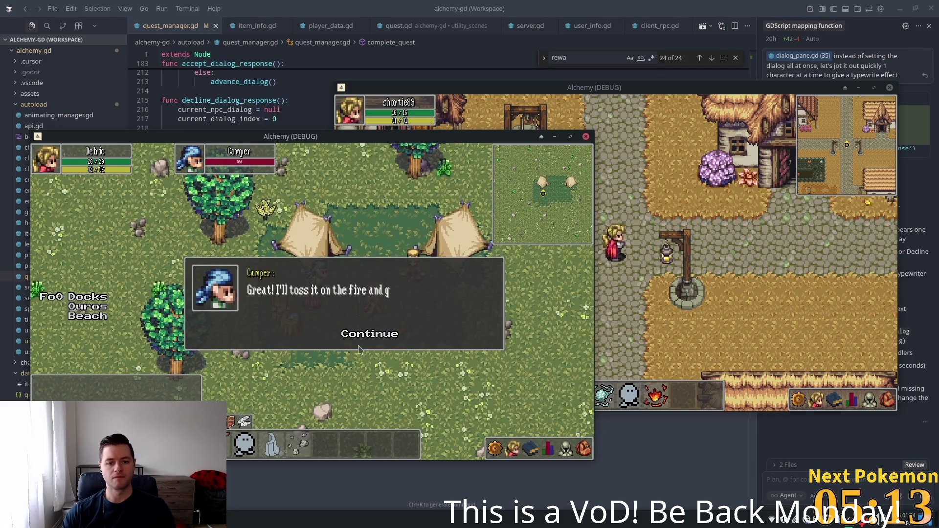
- Advance through the Camper's dialog and reward line, then go back to Cursor
{"action": "left_click", "coordinate": [362, 336]}
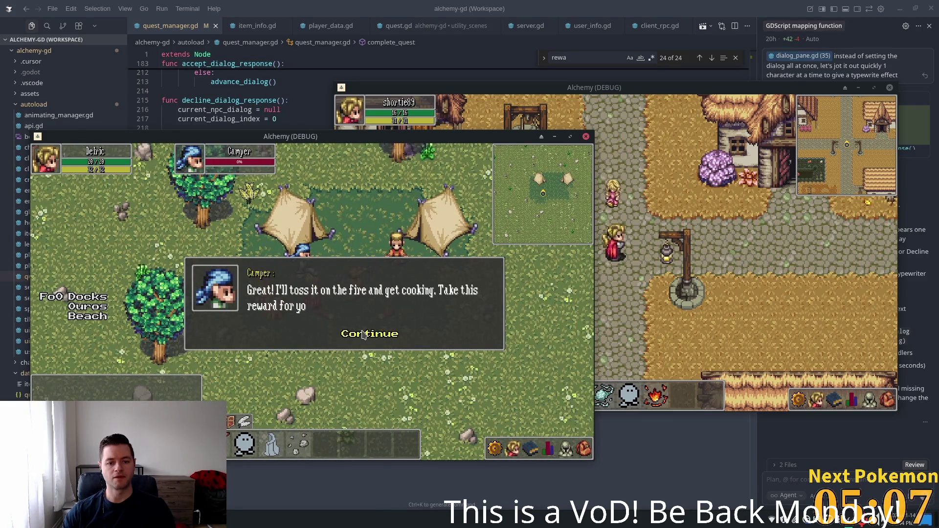
{"action": "left_click", "coordinate": [363, 334]}
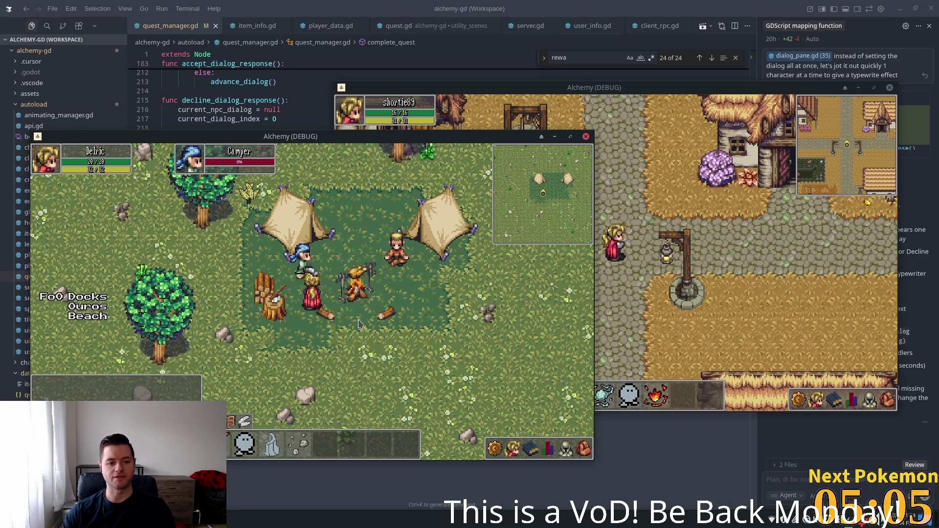
{"action": "left_click", "coordinate": [313, 294]}
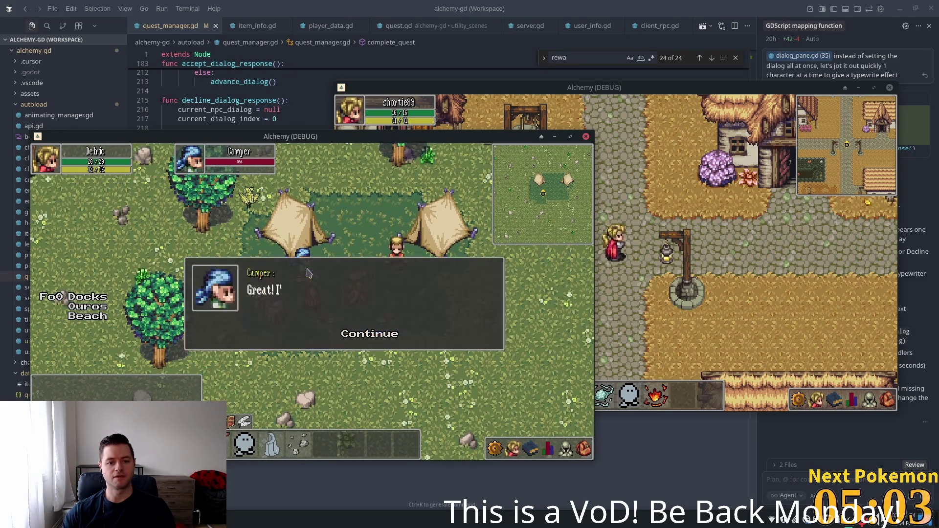
{"action": "left_click", "coordinate": [371, 336]}
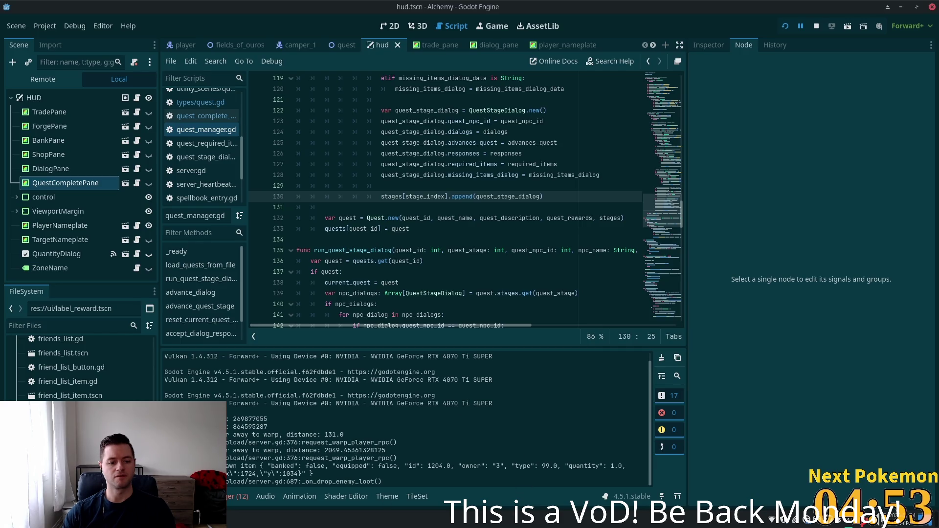
{"action": "key", "text": "alt+Tab"}
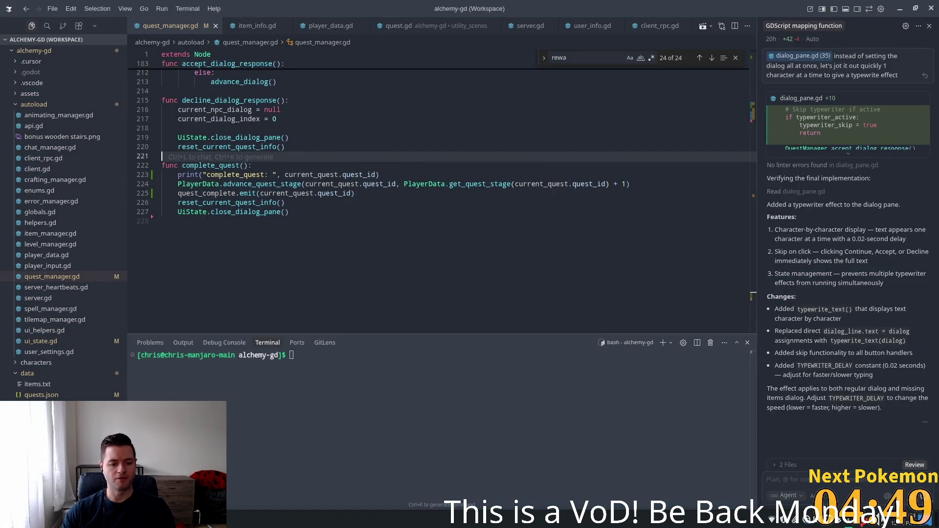
{"action": "key", "text": "alt+Tab"}
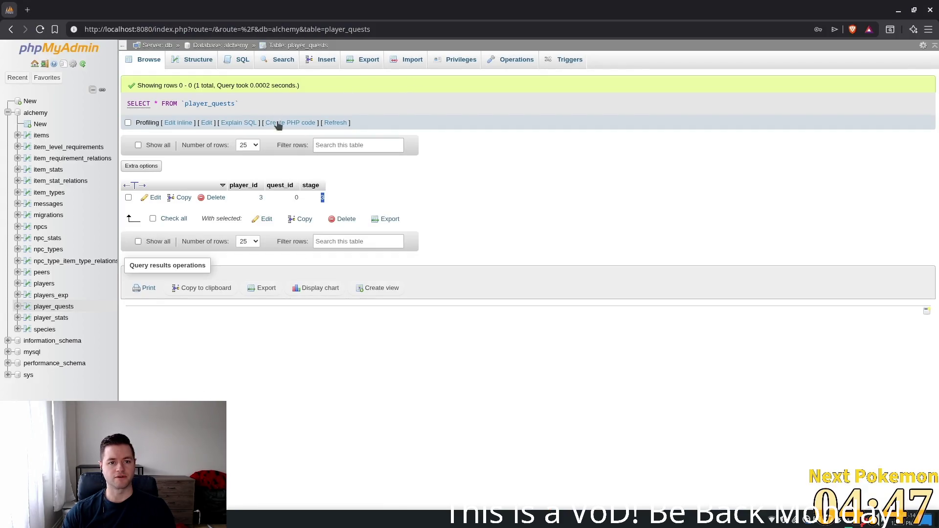
{"action": "left_click", "coordinate": [340, 124]}
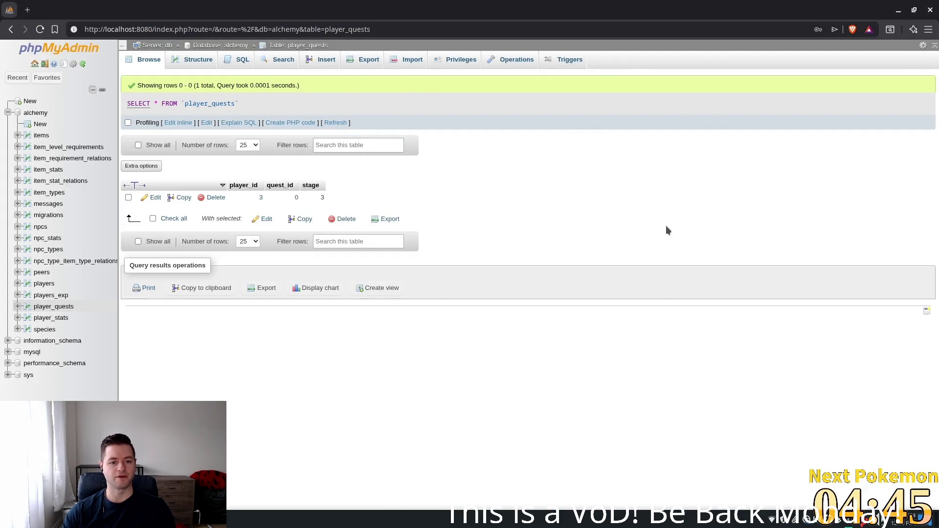
{"action": "key", "text": "alt+Tab"}
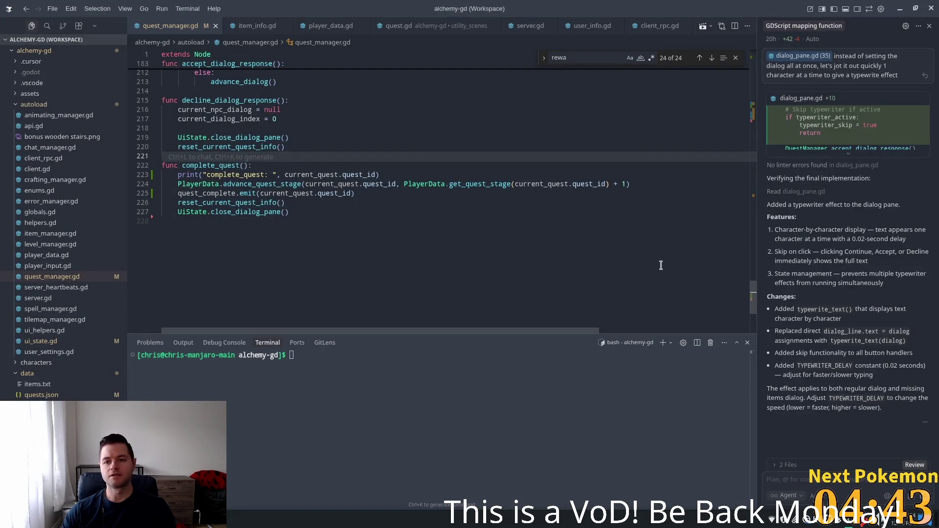
{"action": "scroll", "coordinate": [187, 26], "scroll_direction": "up", "scroll_amount": 3}
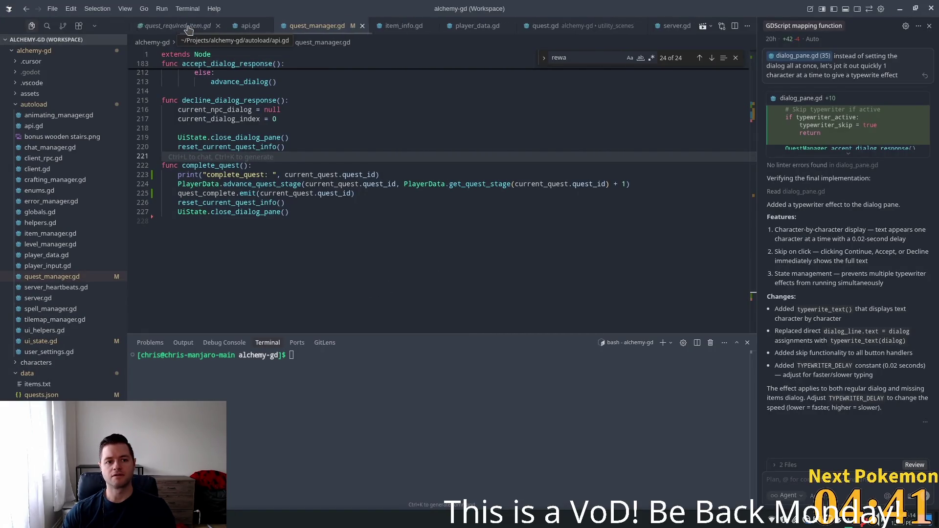
{"action": "scroll", "coordinate": [188, 27], "scroll_direction": "up", "scroll_amount": 2}
- Select quests.json's final-stage dialog 'Take this reward for your help!' with advances_quest true
{"action": "left_click", "coordinate": [160, 26]}
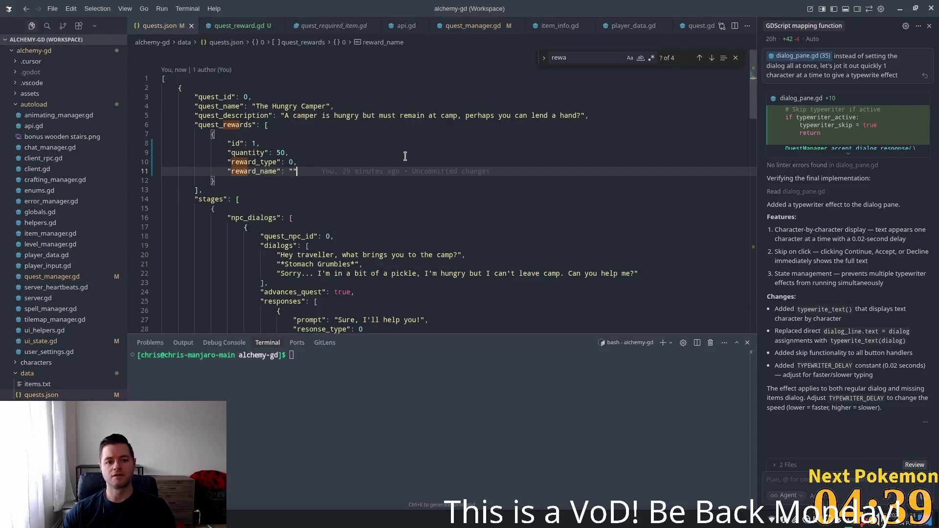
{"action": "scroll", "coordinate": [235, 125], "scroll_direction": "down", "scroll_amount": 4}
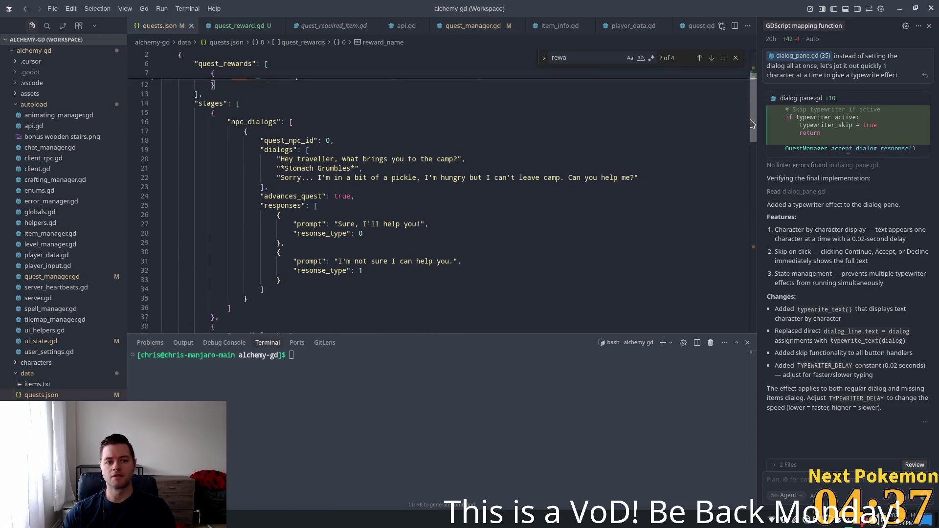
{"action": "mouse_move", "coordinate": [757, 190]}
{"action": "left_mouse_down"}
{"action": "mouse_move", "coordinate": [758, 267]}
{"action": "mouse_move", "coordinate": [743, 119]}
{"action": "mouse_move", "coordinate": [736, 148]}
{"action": "mouse_move", "coordinate": [748, 252]}
{"action": "left_mouse_up"}
{"action": "scroll", "coordinate": [747, 186], "scroll_direction": "down", "scroll_amount": 8}
{"action": "left_click", "coordinate": [342, 249]}
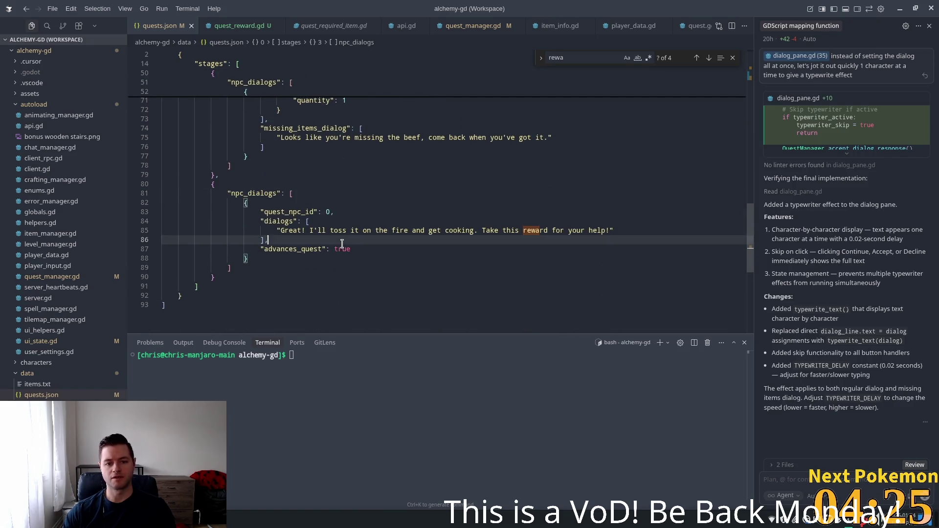
{"action": "double_click", "coordinate": [303, 249]}
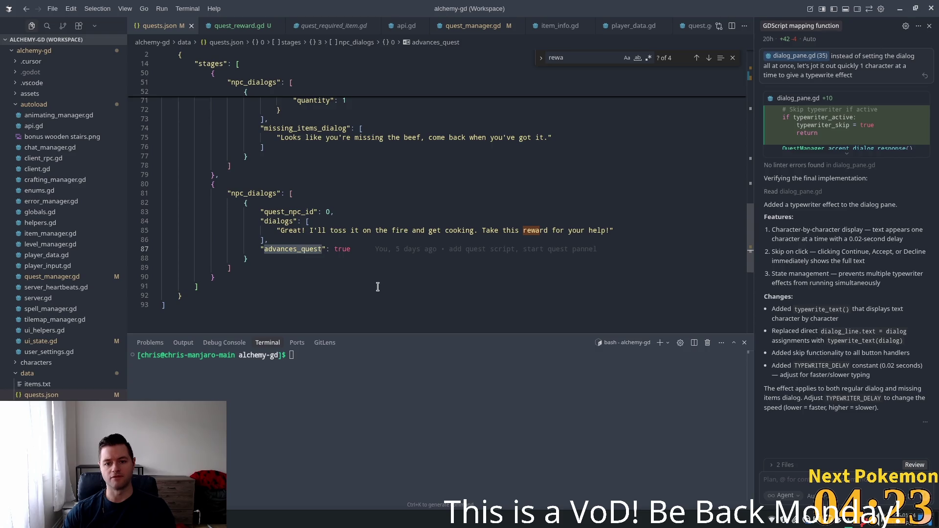
{"action": "left_click", "coordinate": [280, 240]}
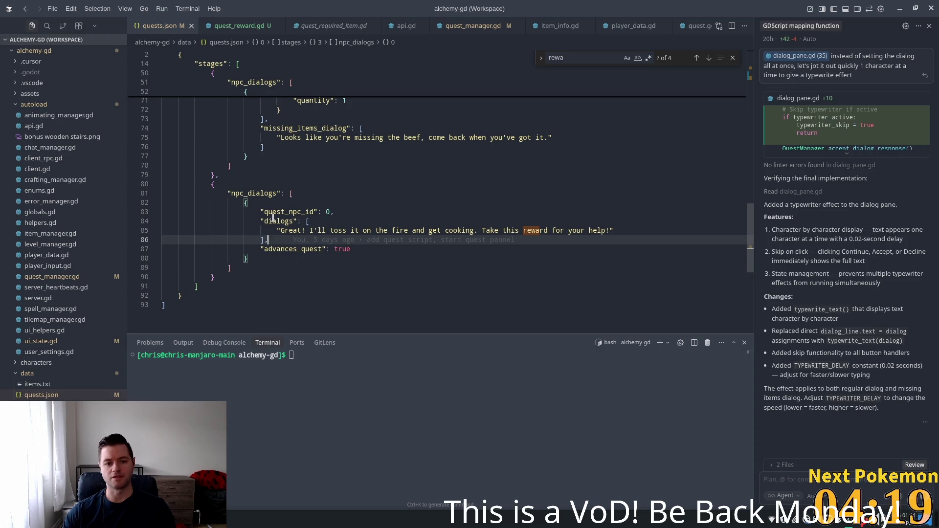
{"action": "left_click_drag", "start_coordinate": [277, 221], "coordinate": [319, 244]}
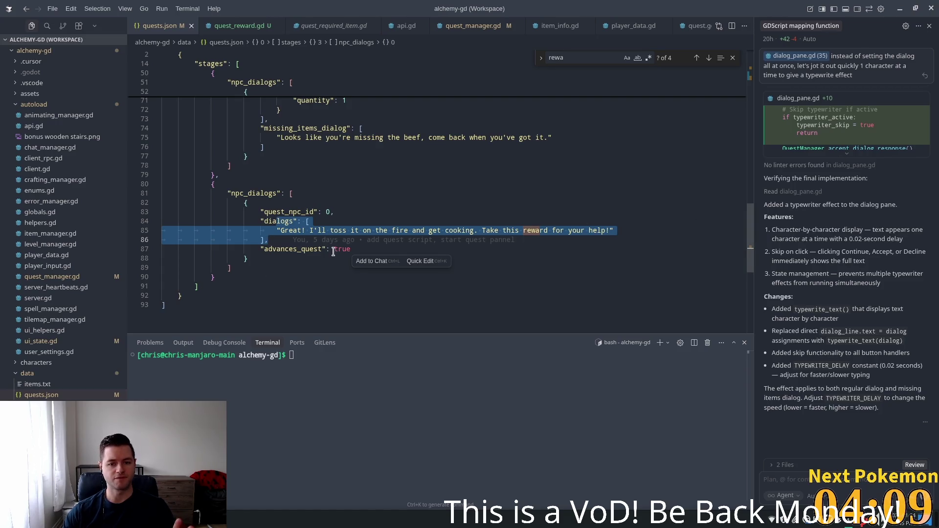
{"action": "left_click", "coordinate": [472, 27]}
{"action": "scroll", "coordinate": [287, 283], "scroll_direction": "up", "scroll_amount": 8}
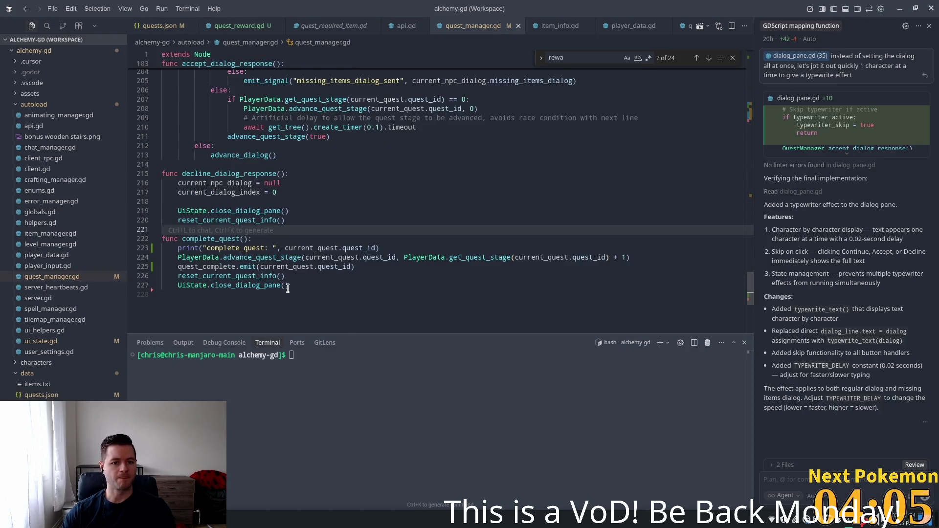
{"action": "scroll", "coordinate": [289, 283], "scroll_direction": "up", "scroll_amount": 4}
{"action": "scroll", "coordinate": [195, 162], "scroll_direction": "up", "scroll_amount": 4}
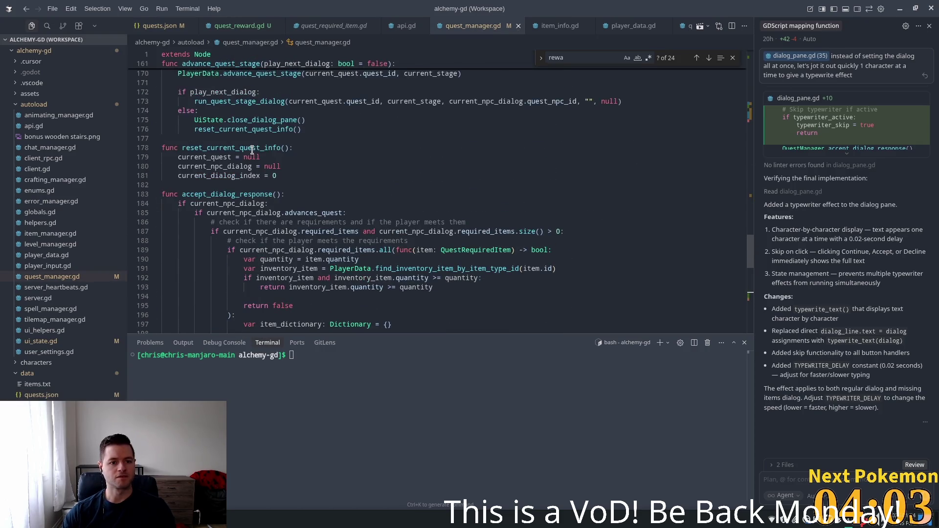
{"action": "double_click", "coordinate": [219, 88]}
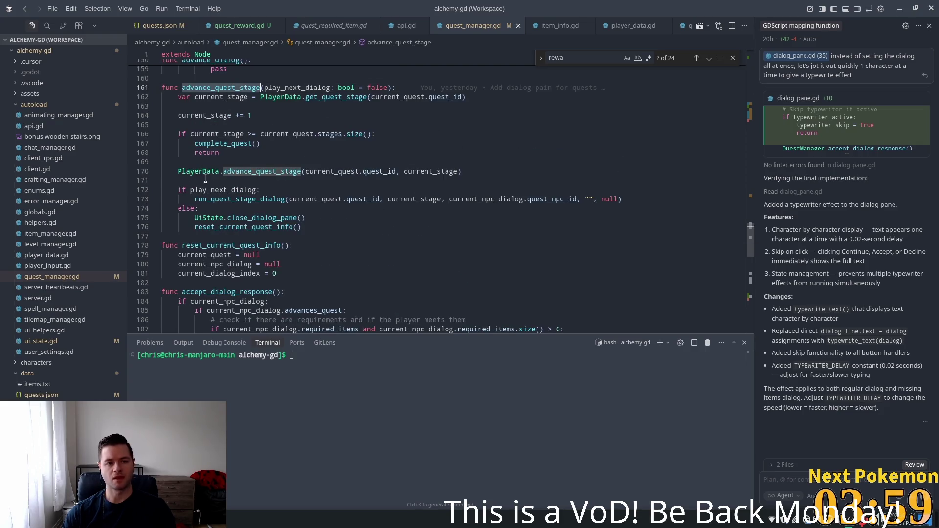
{"action": "double_click", "coordinate": [216, 116]}
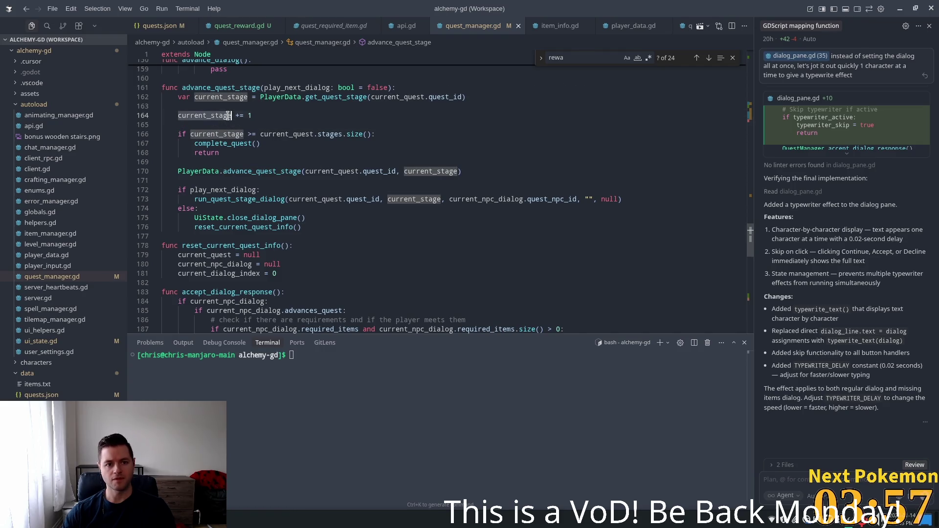
{"action": "left_click", "coordinate": [210, 97]}
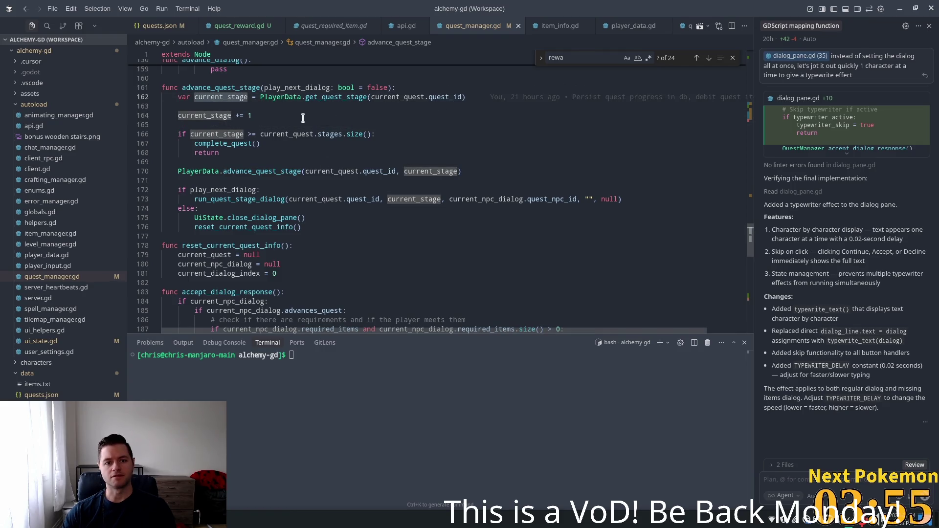
{"action": "left_click", "coordinate": [244, 115]}
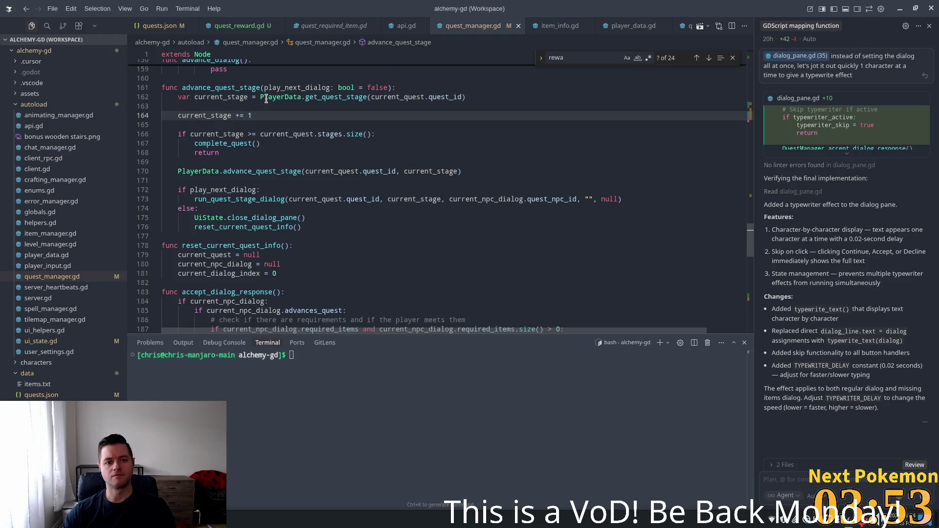
{"action": "double_click", "coordinate": [344, 97]}
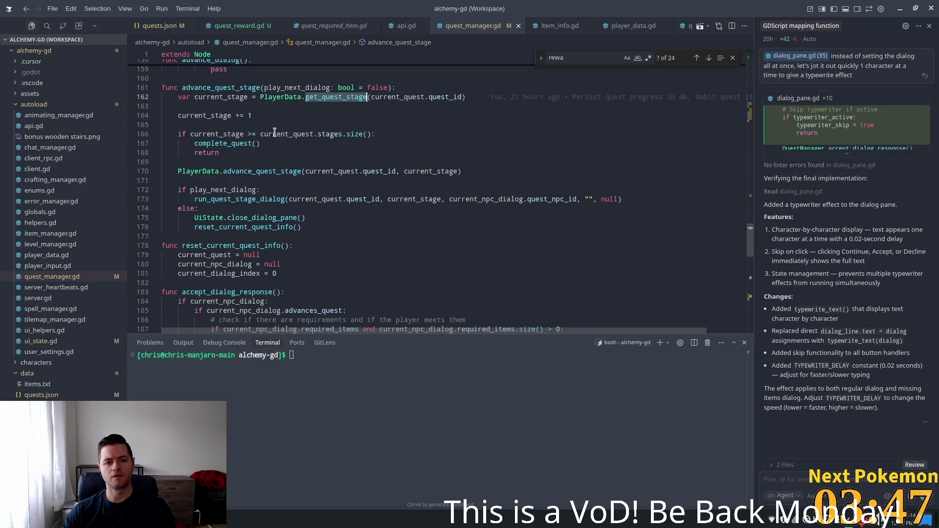
{"action": "double_click", "coordinate": [232, 132]}
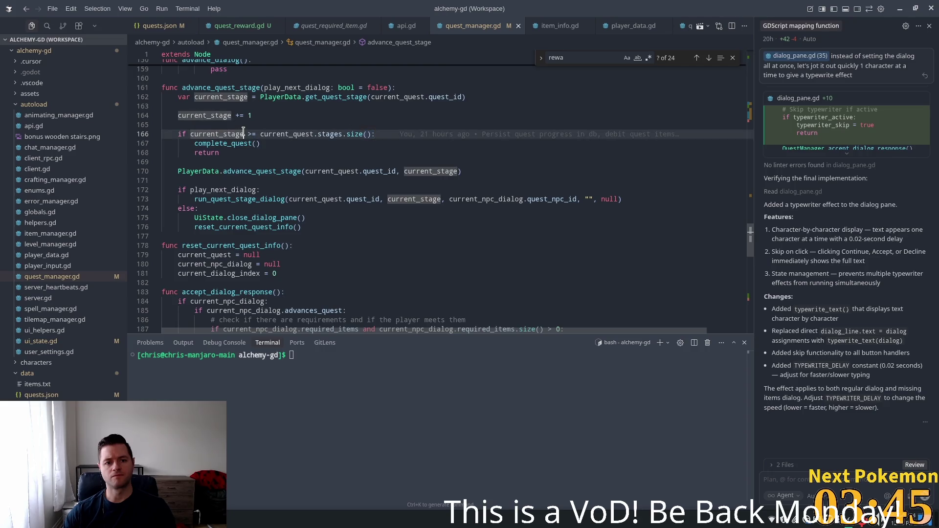
{"action": "left_click", "coordinate": [333, 127]}
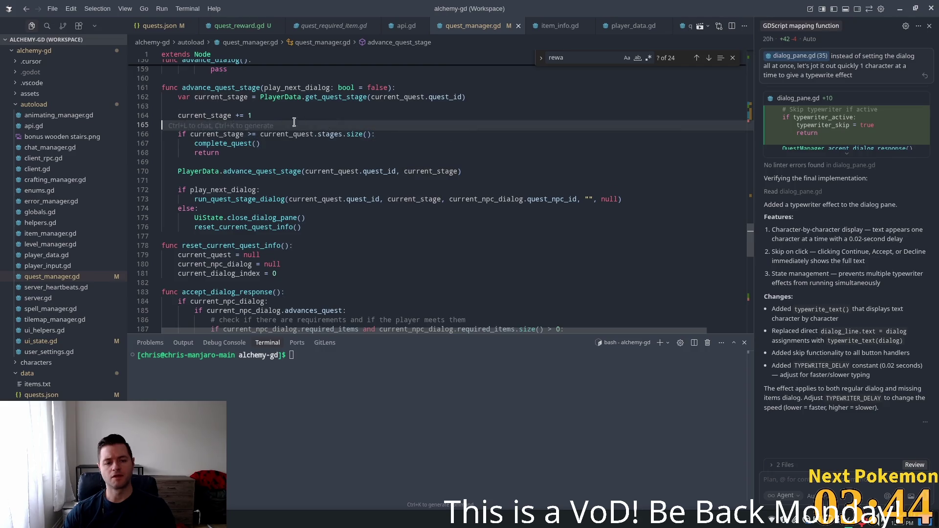
{"action": "left_click", "coordinate": [354, 135]}
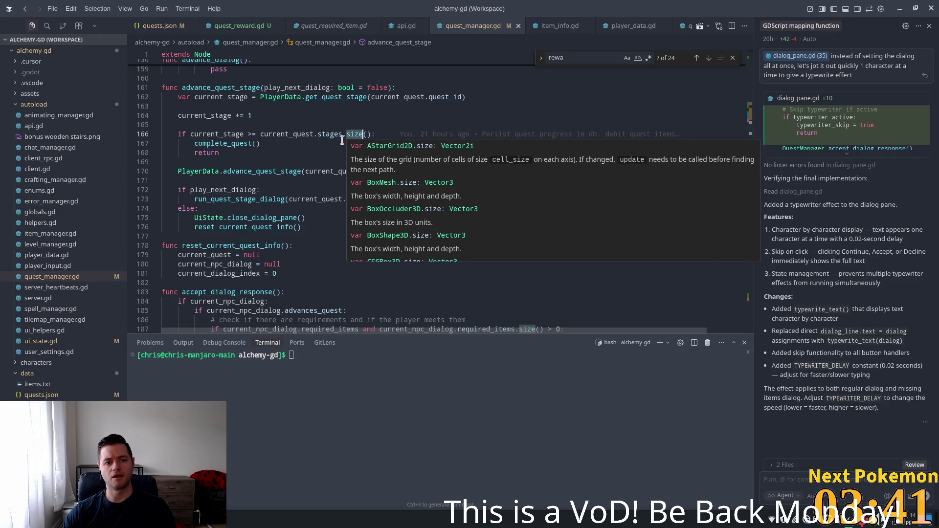
{"action": "left_click", "coordinate": [261, 135]}
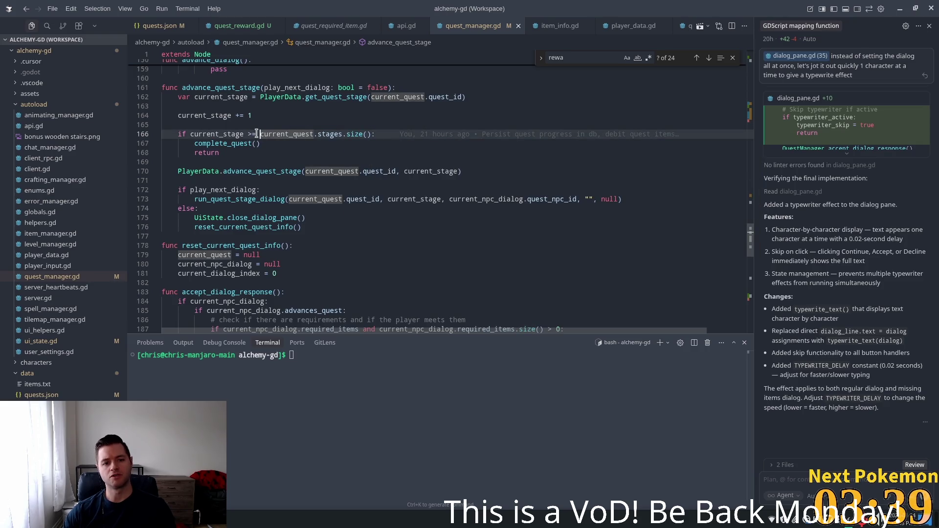
{"action": "left_click", "coordinate": [256, 133]}
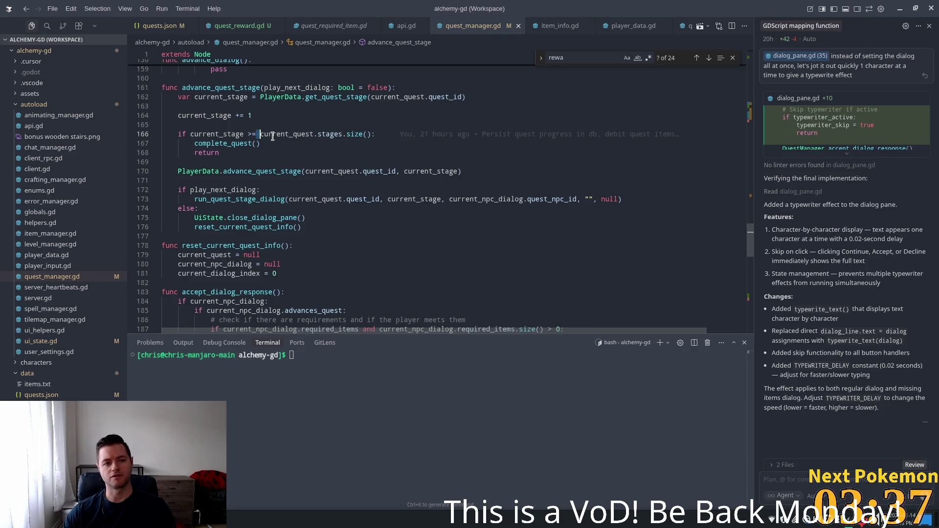
{"action": "double_click", "coordinate": [246, 143]}
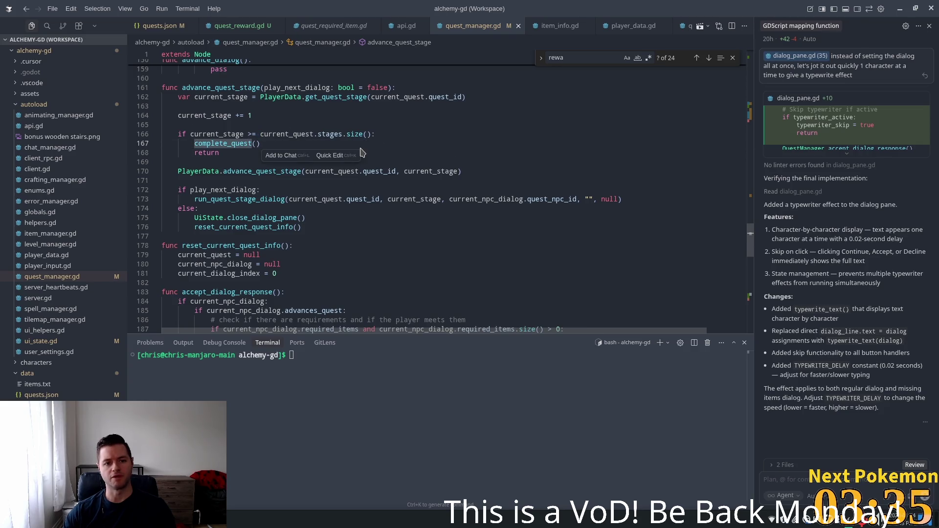
{"action": "mouse_move", "coordinate": [286, 137]}
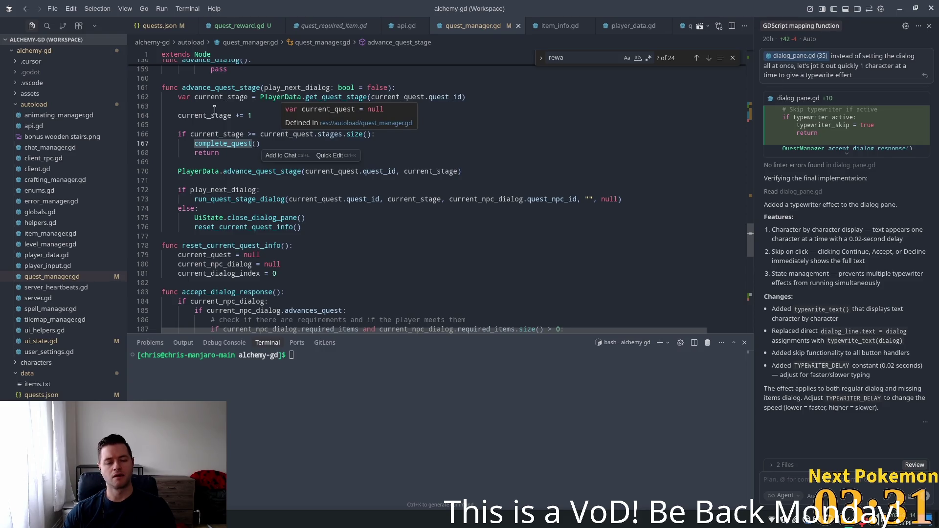
{"action": "left_click", "coordinate": [251, 114]}
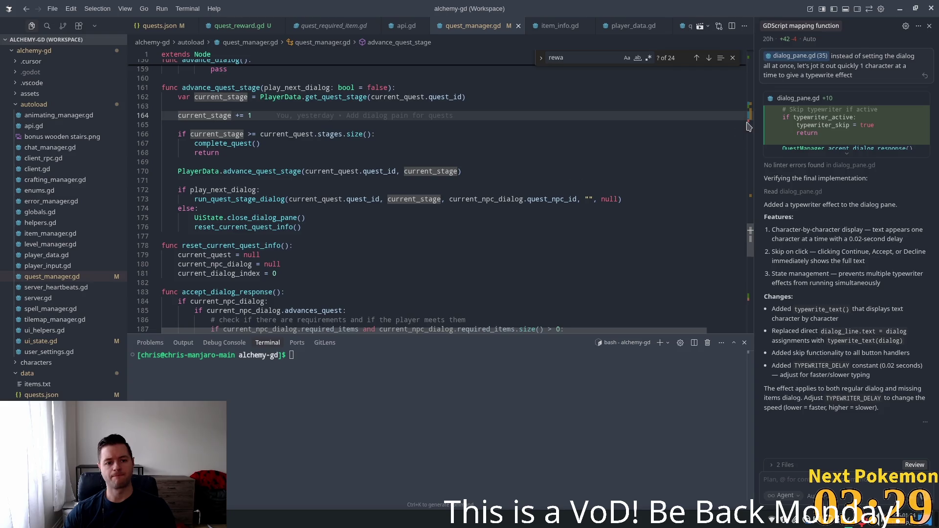
{"action": "scroll", "coordinate": [752, 234], "scroll_direction": "up", "scroll_amount": 1}
{"action": "left_click_drag", "start_coordinate": [751, 234], "coordinate": [757, 216]}
{"action": "scroll", "coordinate": [756, 210], "scroll_direction": "up", "scroll_amount": 2}
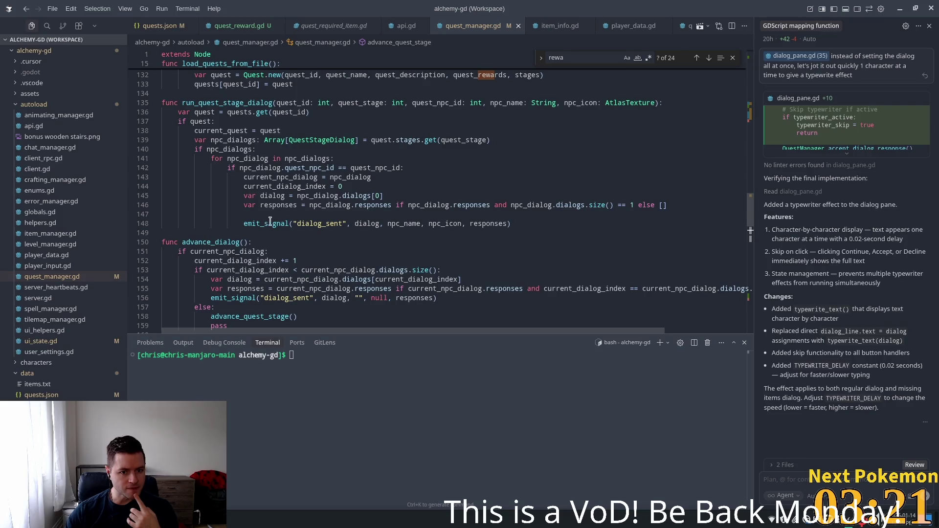
{"action": "left_click", "coordinate": [318, 223]}
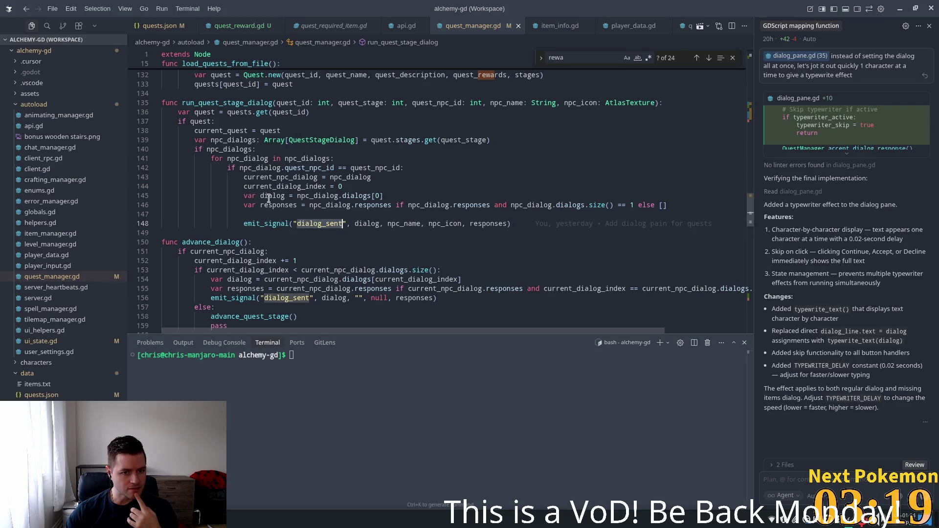
{"action": "mouse_move", "coordinate": [366, 209]}
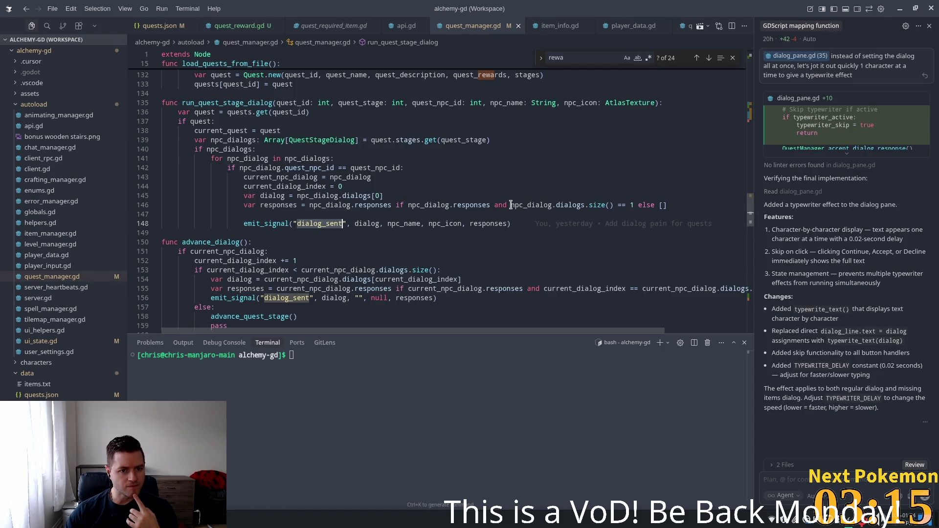
{"action": "double_click", "coordinate": [234, 106]}
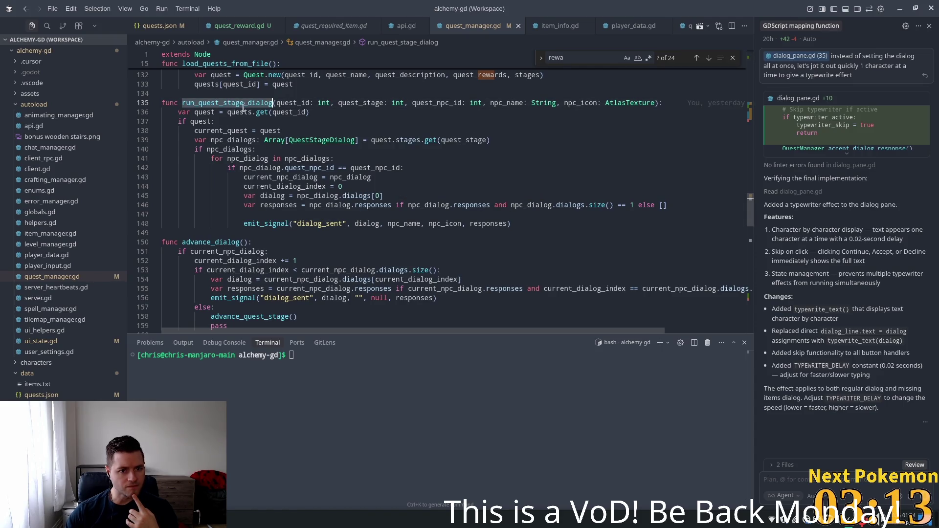
{"action": "mouse_move", "coordinate": [328, 169]}
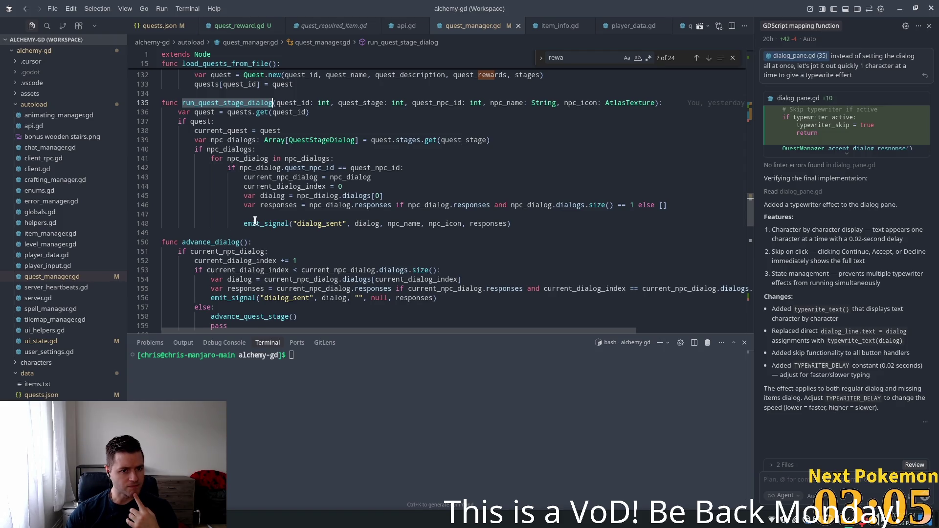
{"action": "scroll", "coordinate": [251, 221], "scroll_direction": "up", "scroll_amount": 5}
{"action": "scroll", "coordinate": [252, 221], "scroll_direction": "down", "scroll_amount": 2}
{"action": "scroll", "coordinate": [252, 221], "scroll_direction": "down", "scroll_amount": 3}
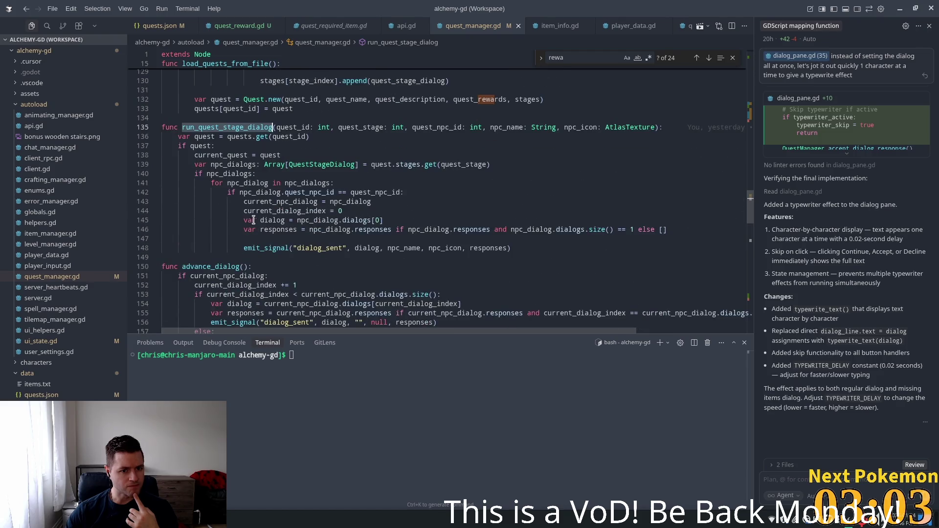
{"action": "double_click", "coordinate": [270, 248]}
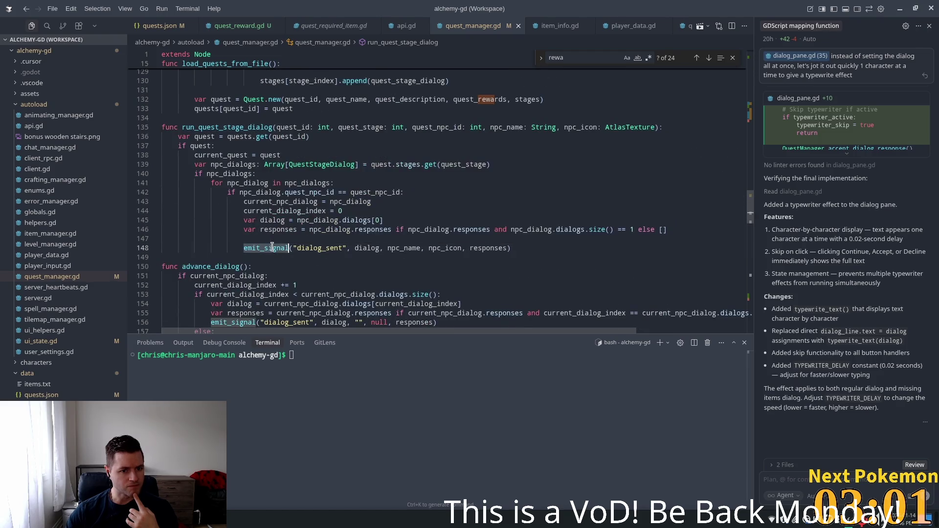
{"action": "double_click", "coordinate": [326, 248]}
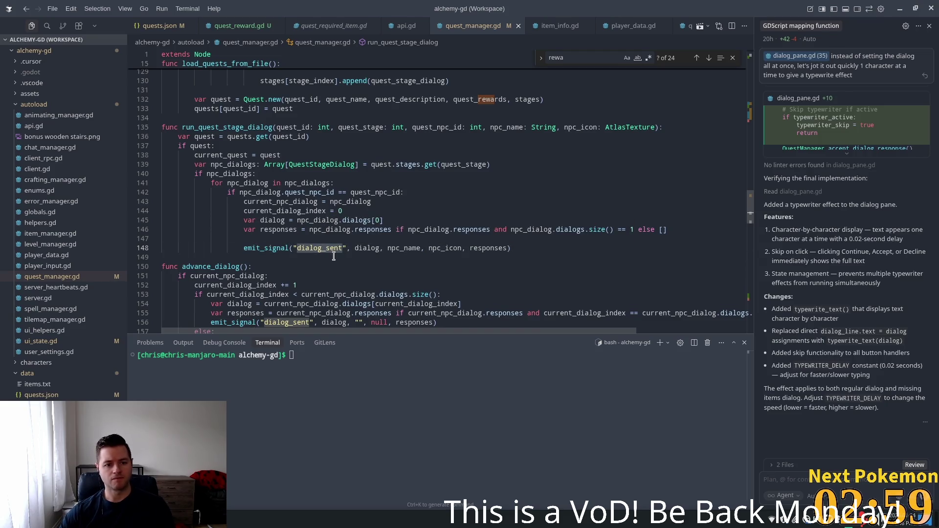
{"action": "key", "text": "ctrl+shift+f"}
{"action": "type", "text": "dialog_sent.conn"}
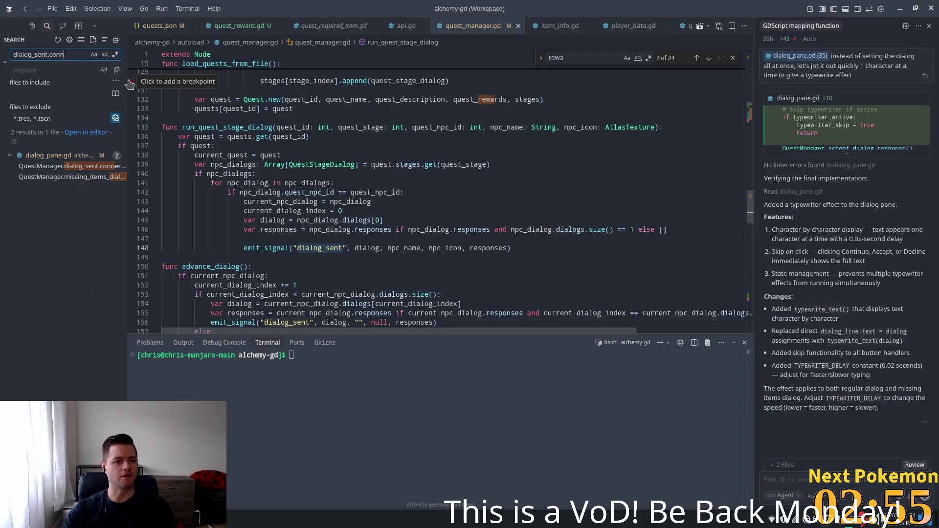
- Follow the dialog_sent connections to the _on_dialog_sent handler and its open_dialog_pane call
{"action": "left_click", "coordinate": [51, 167]}
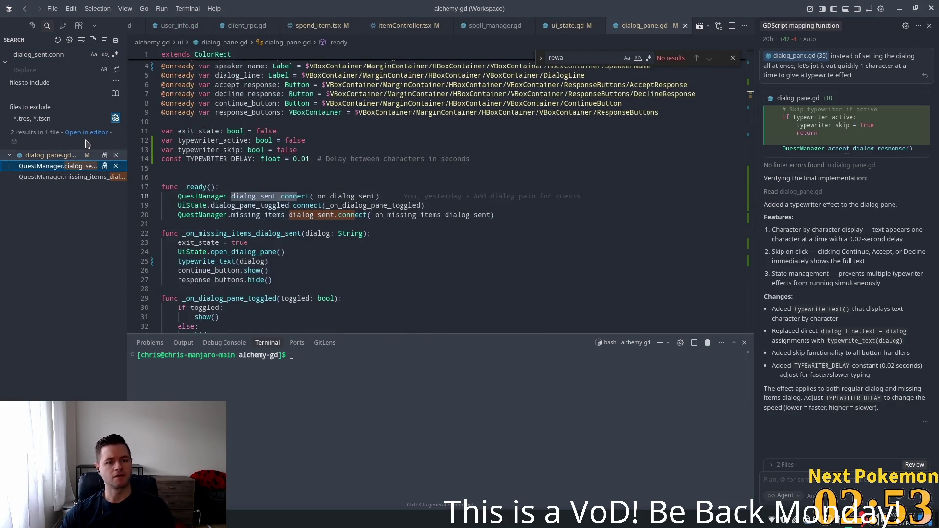
{"action": "left_click", "coordinate": [54, 176]}
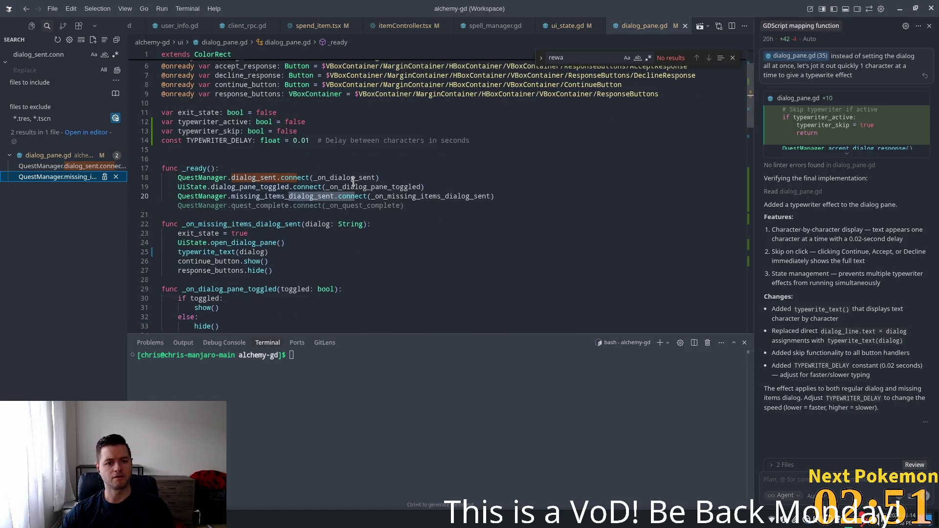
{"action": "left_click", "coordinate": [313, 160]}
{"action": "left_click", "coordinate": [332, 178], "text": "ctrl"}
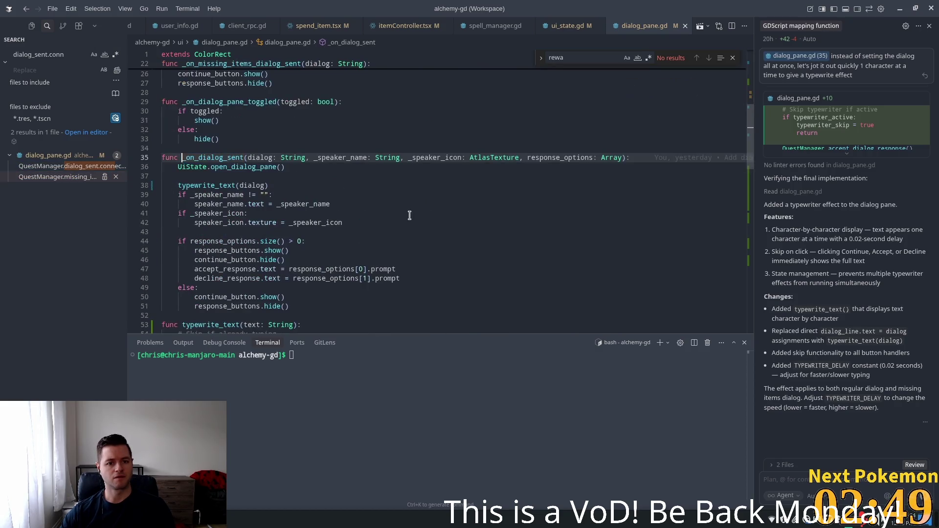
{"action": "double_click", "coordinate": [242, 166]}
- Inspect the continue handler's exit check and its advance_dialog call
{"action": "scroll", "coordinate": [335, 216], "scroll_direction": "down", "scroll_amount": 1}
{"action": "scroll", "coordinate": [335, 216], "scroll_direction": "down", "scroll_amount": 1}
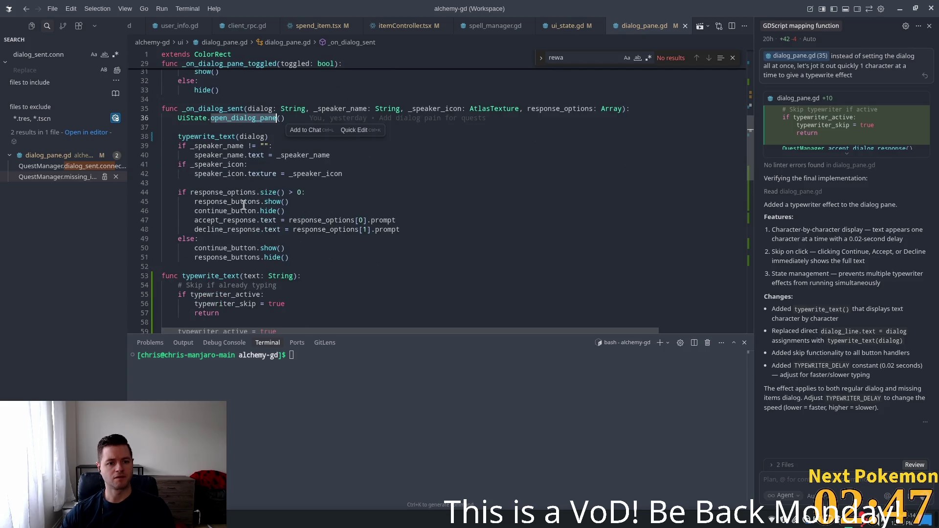
{"action": "scroll", "coordinate": [203, 183], "scroll_direction": "up", "scroll_amount": 4}
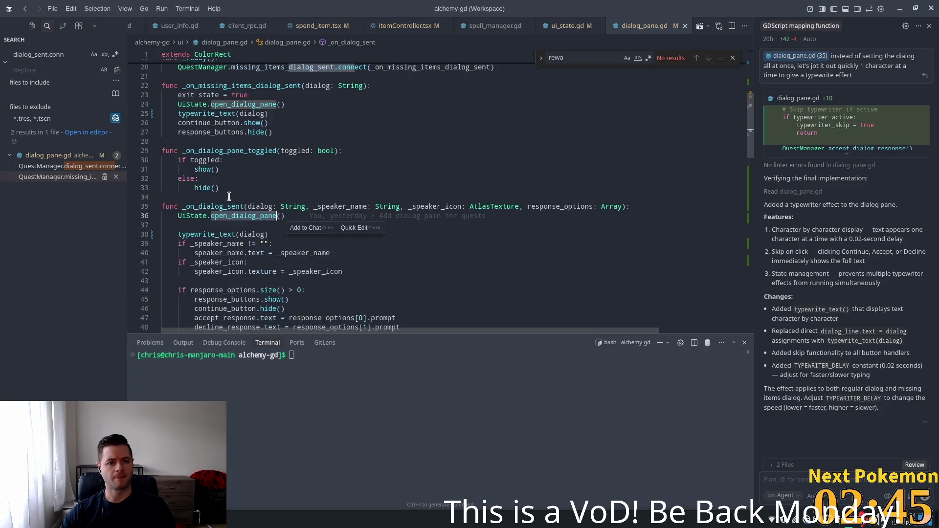
{"action": "scroll", "coordinate": [306, 228], "scroll_direction": "down", "scroll_amount": 4}
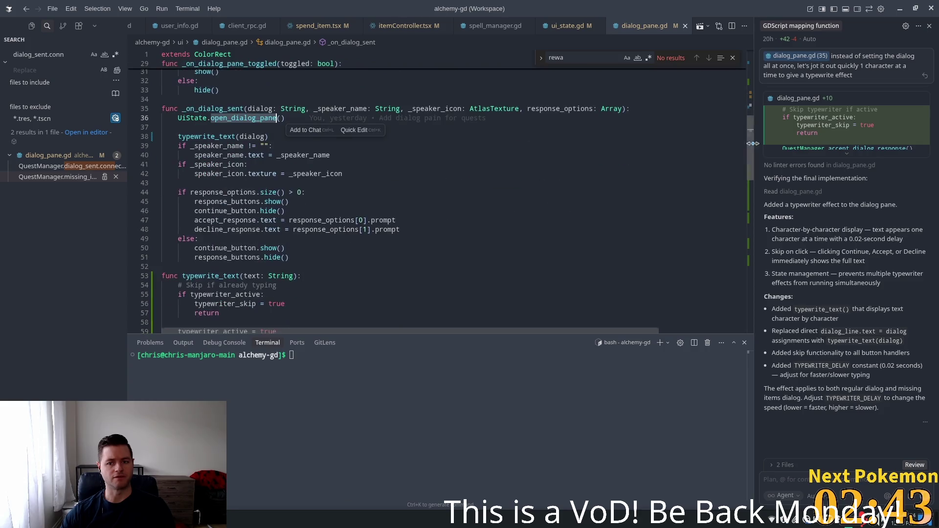
{"action": "scroll", "coordinate": [748, 144], "scroll_direction": "down", "scroll_amount": 12}
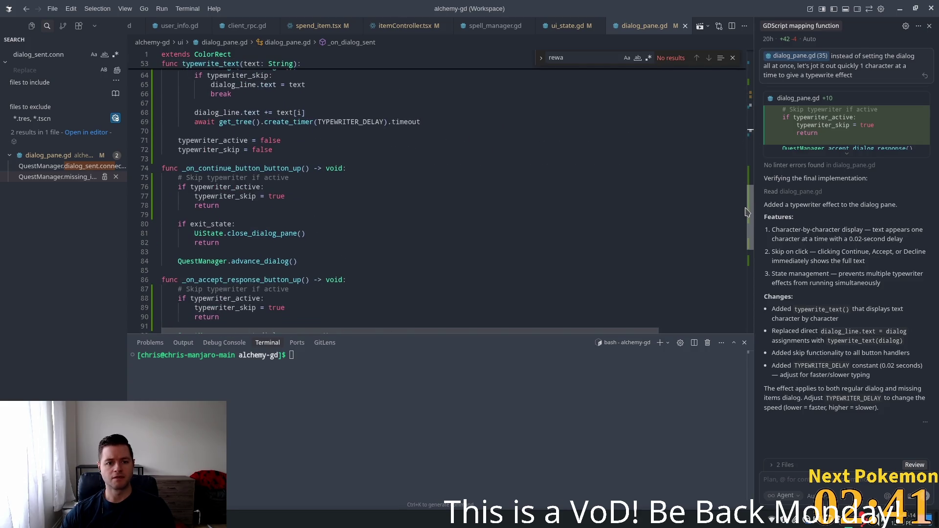
{"action": "left_click", "coordinate": [301, 215]}
{"action": "scroll", "coordinate": [323, 230], "scroll_direction": "down", "scroll_amount": 3}
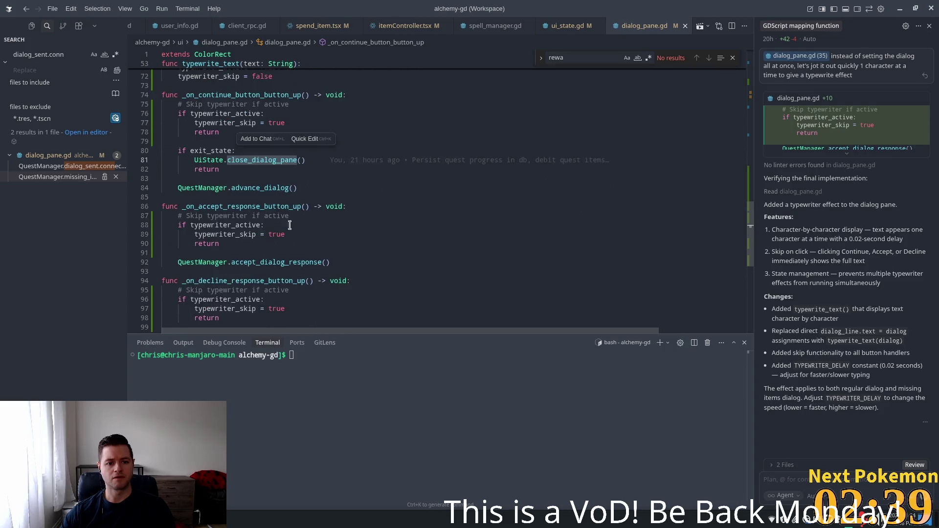
{"action": "left_click", "coordinate": [223, 190]}
- Select exit_state on line 80 and search the file for it, finding 3 matches
{"action": "double_click", "coordinate": [200, 152]}
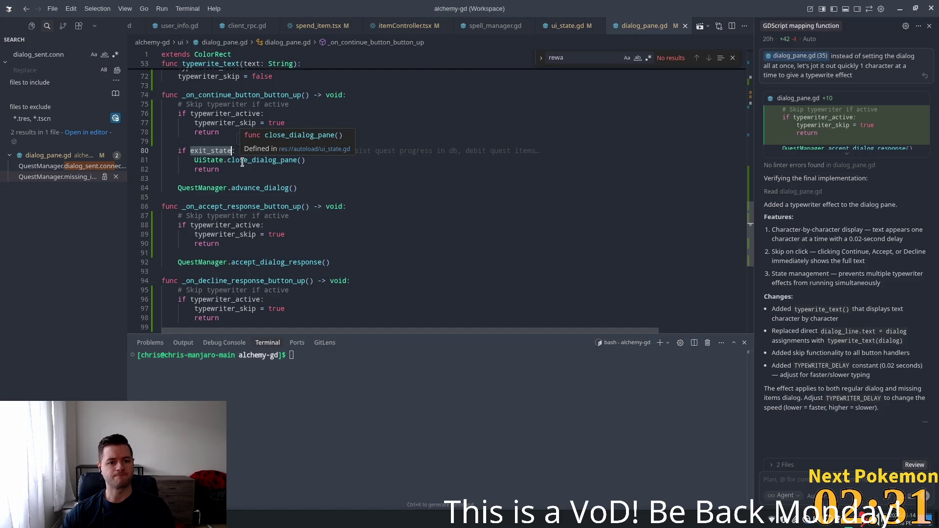
{"action": "double_click", "coordinate": [243, 160]}
{"action": "scroll", "coordinate": [311, 186], "scroll_direction": "up", "scroll_amount": 1}
{"action": "scroll", "coordinate": [311, 186], "scroll_direction": "up", "scroll_amount": 3}
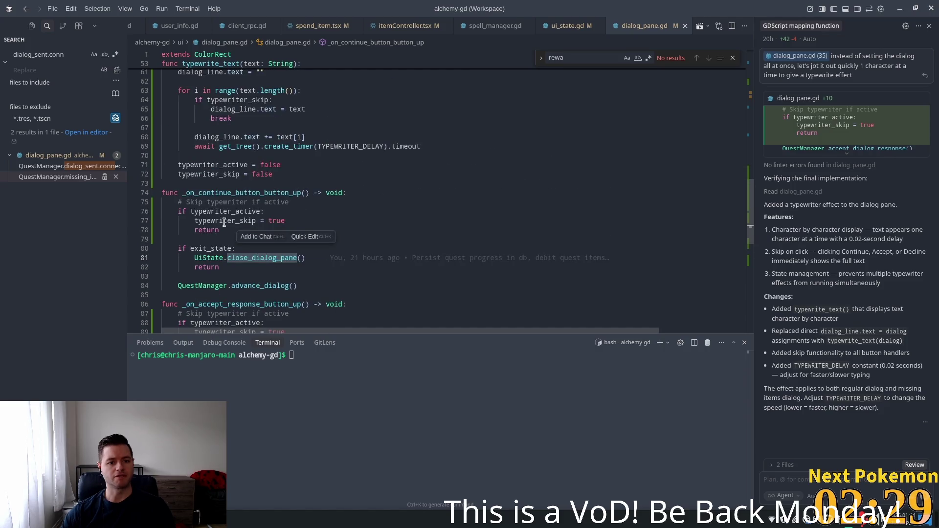
{"action": "left_click", "coordinate": [219, 248]}
{"action": "double_click", "coordinate": [219, 246]}
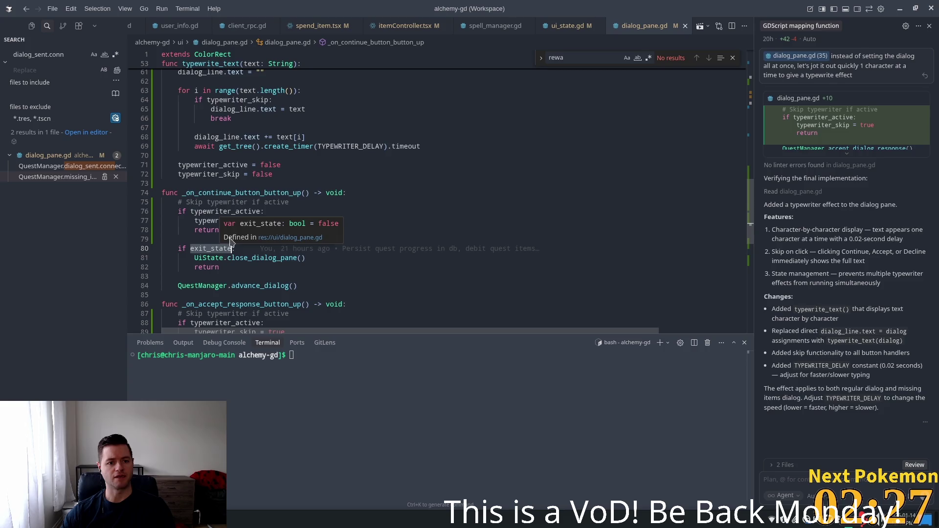
{"action": "key", "text": "ctrl+f"}
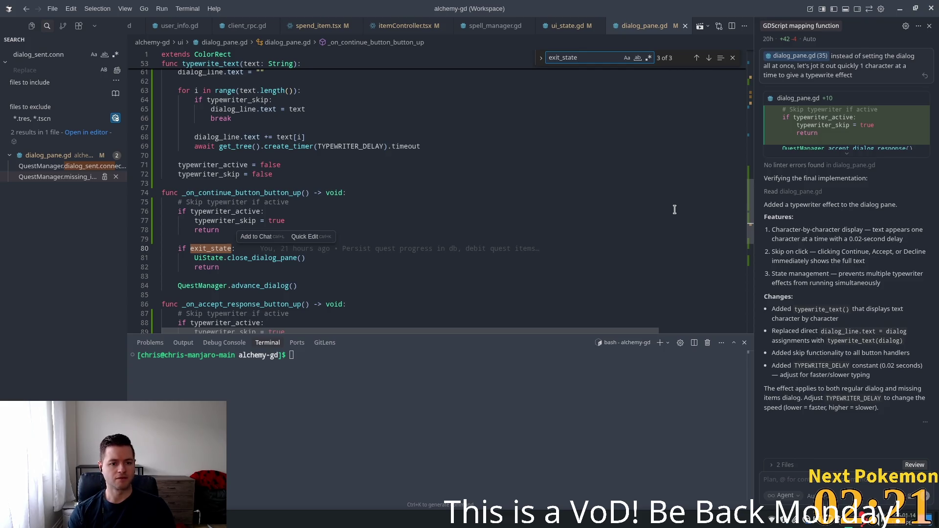
{"action": "key", "text": "Return"}
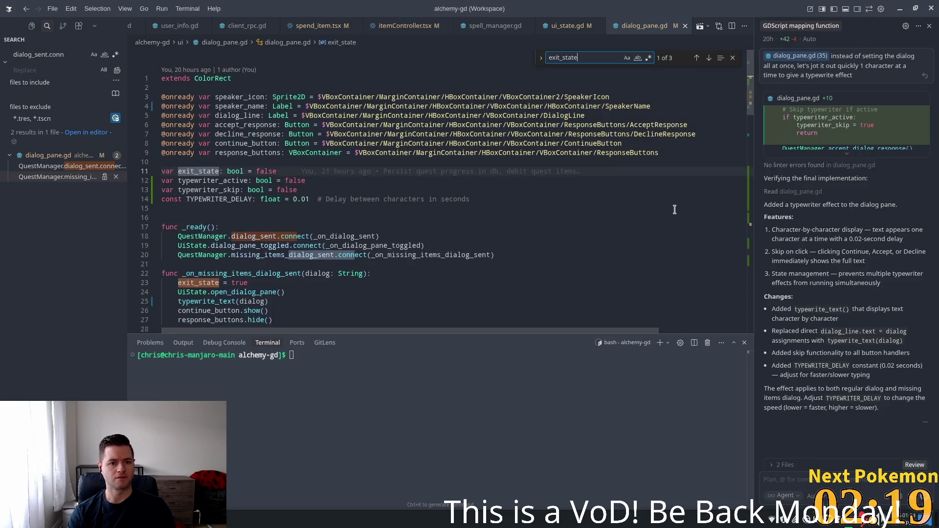
{"action": "key", "text": "Return"}
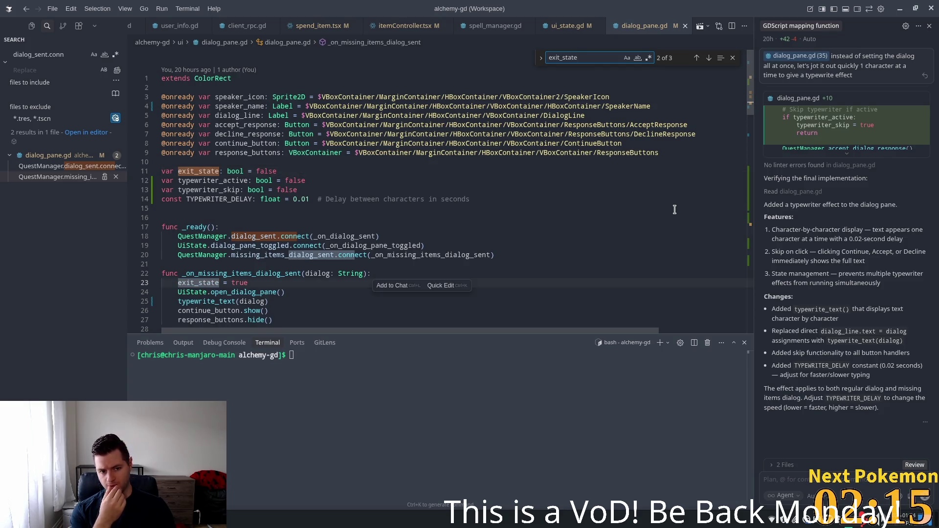
{"action": "scroll", "coordinate": [360, 212], "scroll_direction": "down", "scroll_amount": 5}
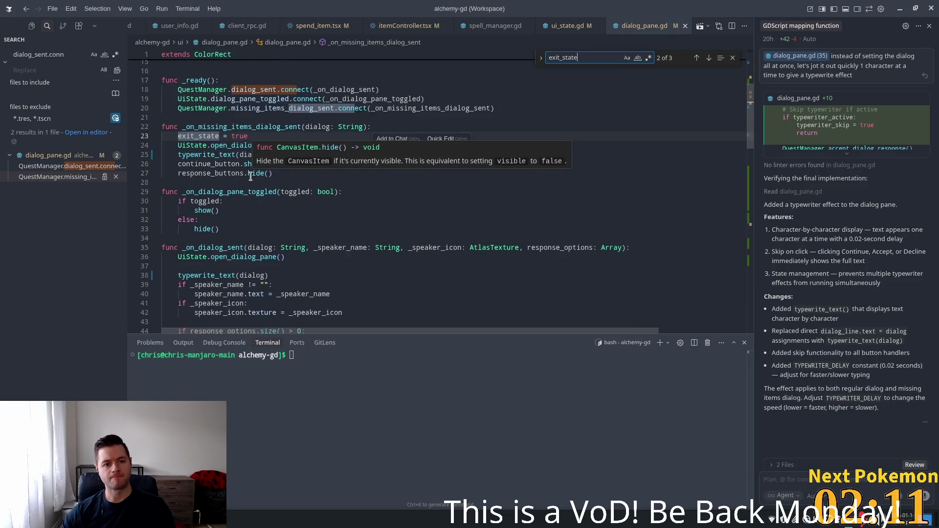
{"action": "double_click", "coordinate": [201, 136]}
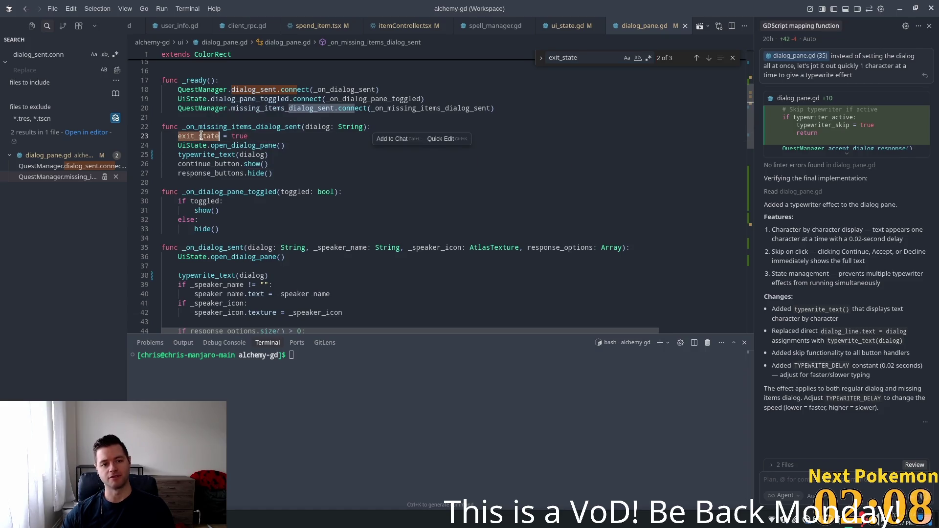
{"action": "double_click", "coordinate": [229, 136]}
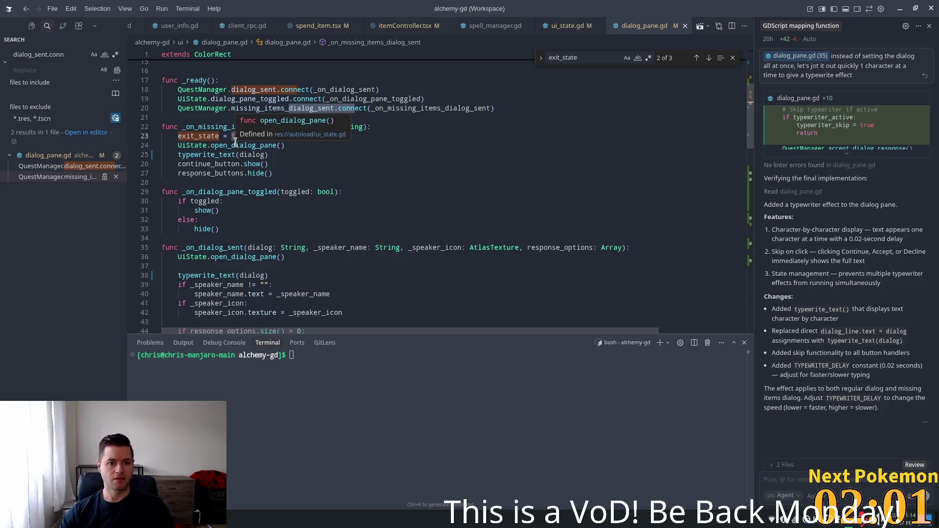
{"action": "scroll", "coordinate": [258, 151], "scroll_direction": "down", "scroll_amount": 6}
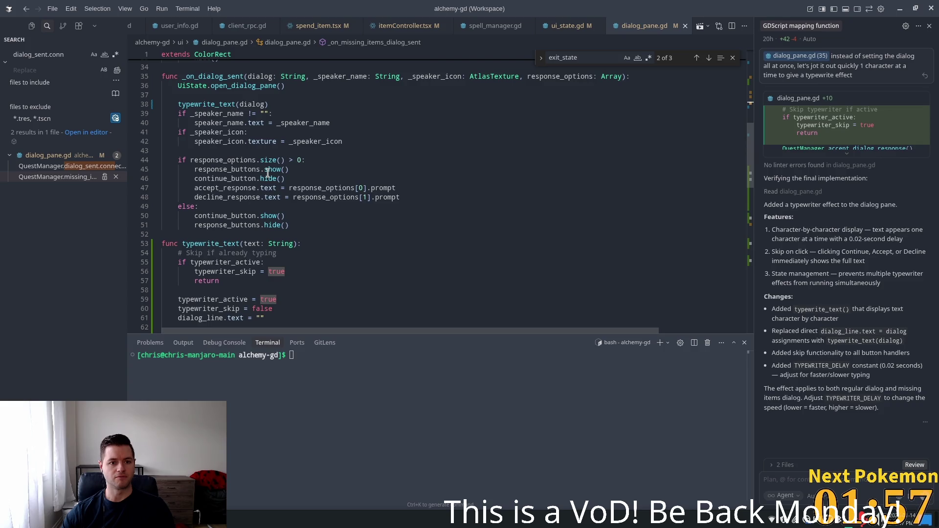
{"action": "scroll", "coordinate": [269, 172], "scroll_direction": "down", "scroll_amount": 2}
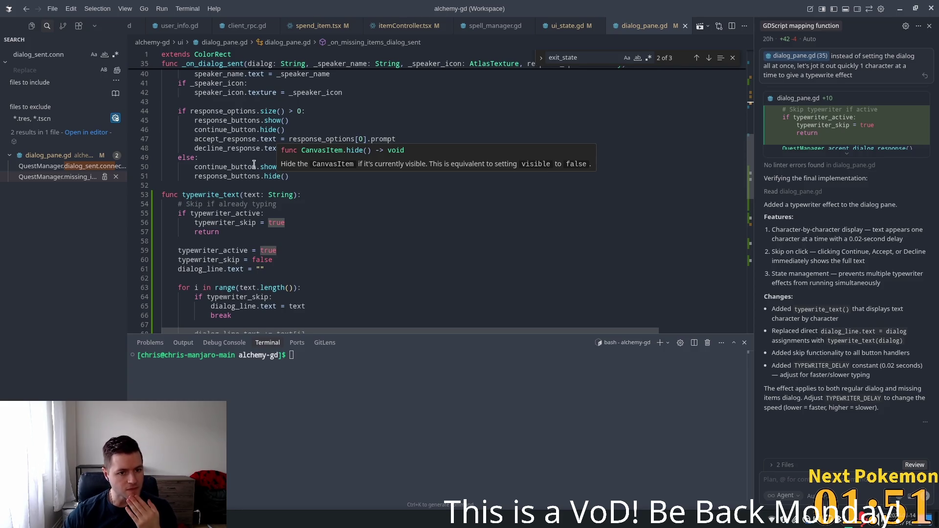
{"action": "scroll", "coordinate": [319, 238], "scroll_direction": "down", "scroll_amount": 4}
{"action": "scroll", "coordinate": [318, 238], "scroll_direction": "down", "scroll_amount": 1}
{"action": "scroll", "coordinate": [319, 238], "scroll_direction": "down", "scroll_amount": 3}
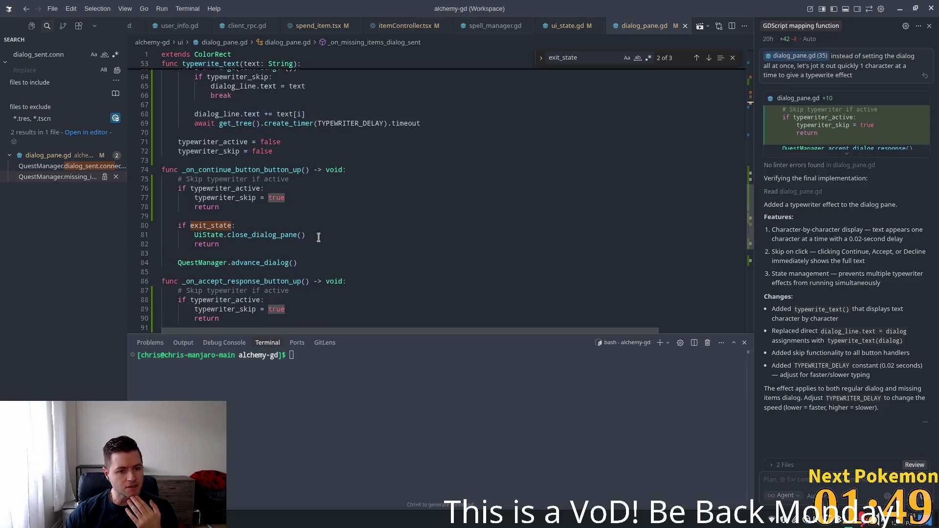
{"action": "left_click", "coordinate": [224, 230]}
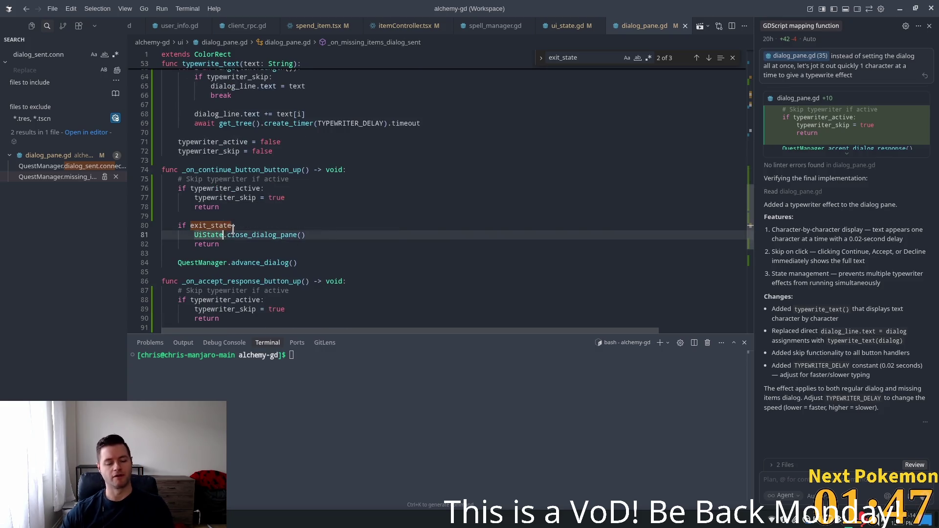
{"action": "scroll", "coordinate": [224, 230], "scroll_direction": "down", "scroll_amount": 2}
{"action": "left_click", "coordinate": [242, 175]}
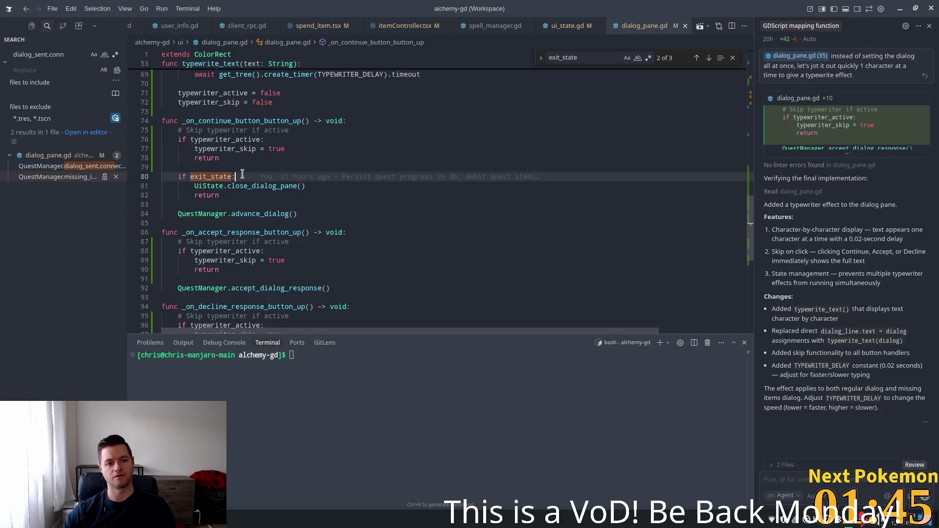
{"action": "left_click", "coordinate": [309, 187]}
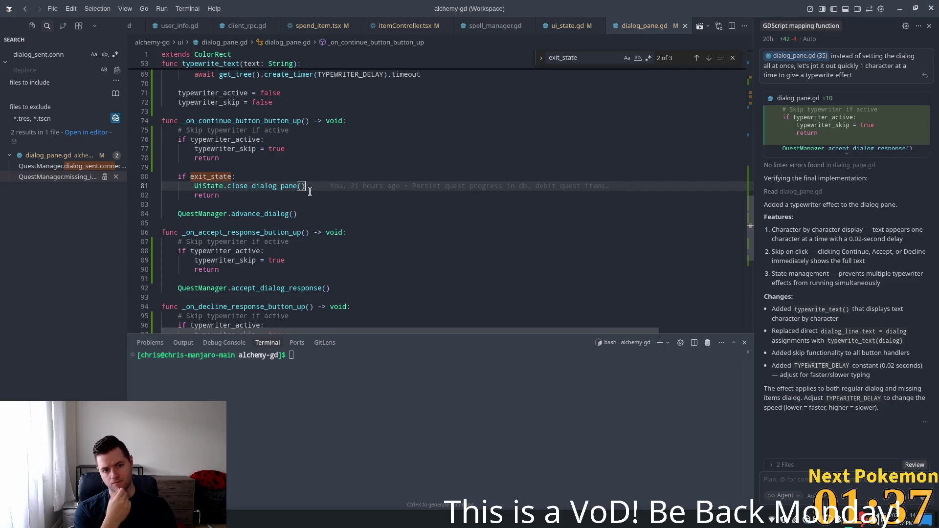
{"action": "key", "text": "Return"}
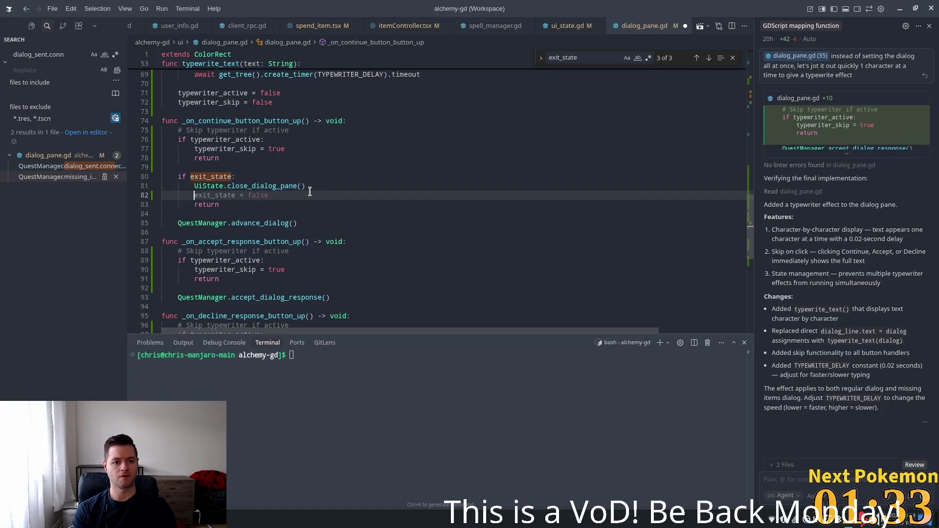
- Add exit_state = false after close_dialog_pane() and after hide() in the pane-toggled else branch
{"action": "key", "text": "Tab"}
{"action": "left_click_drag", "start_coordinate": [269, 196], "coordinate": [189, 196]}
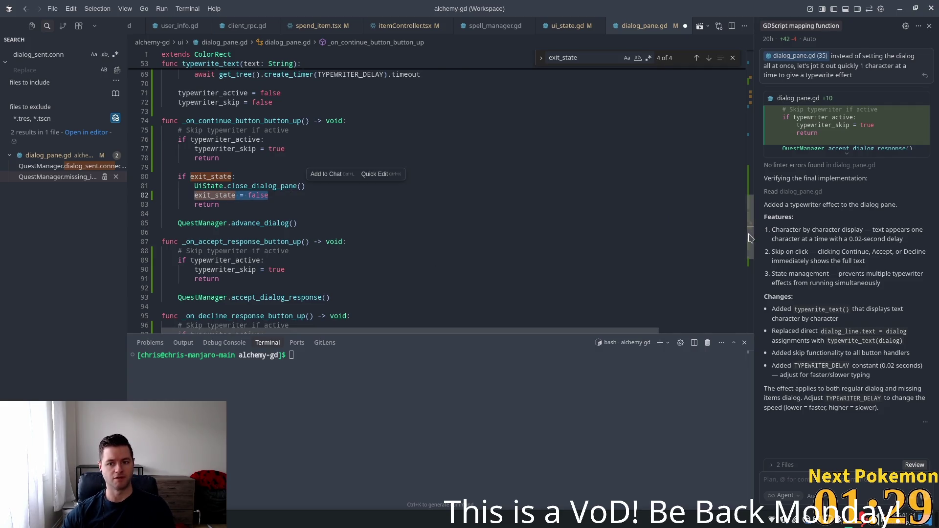
{"action": "left_click_drag", "start_coordinate": [744, 224], "coordinate": [752, 138]}
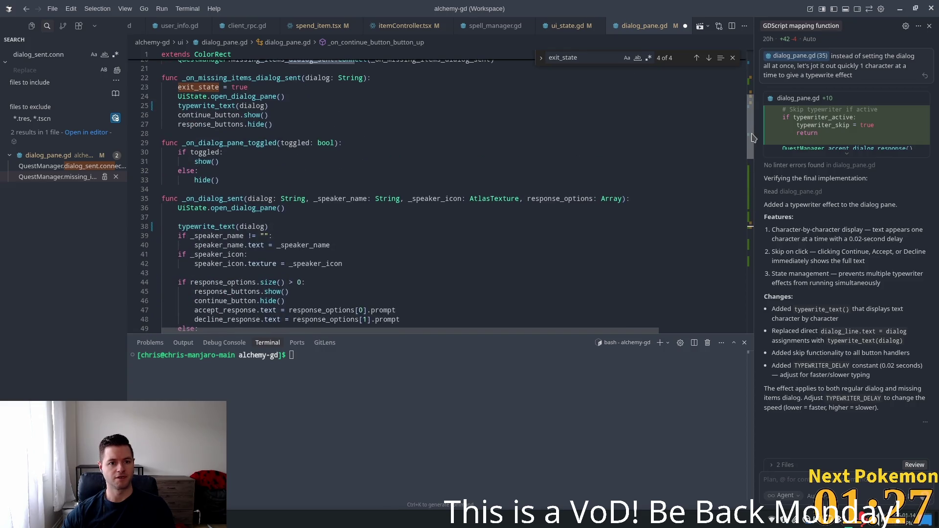
{"action": "left_click", "coordinate": [228, 171]}
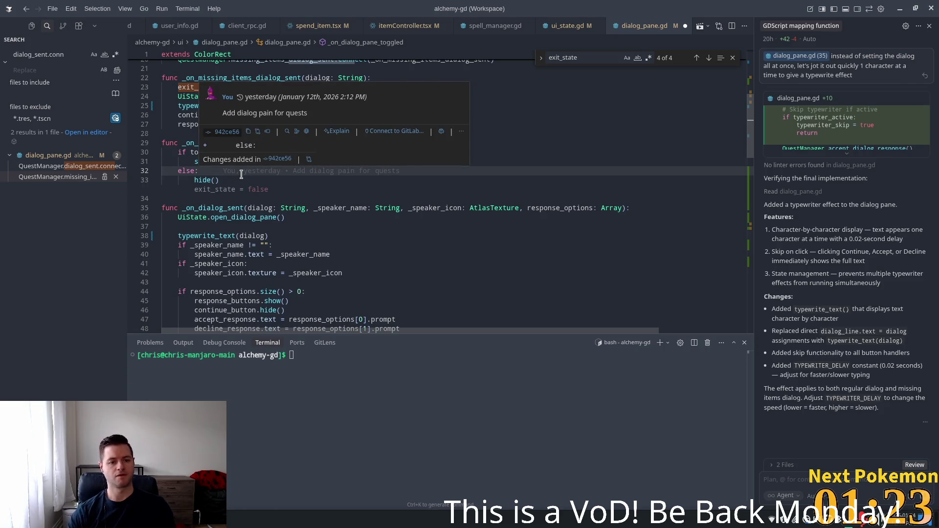
{"action": "key", "text": "Tab"}
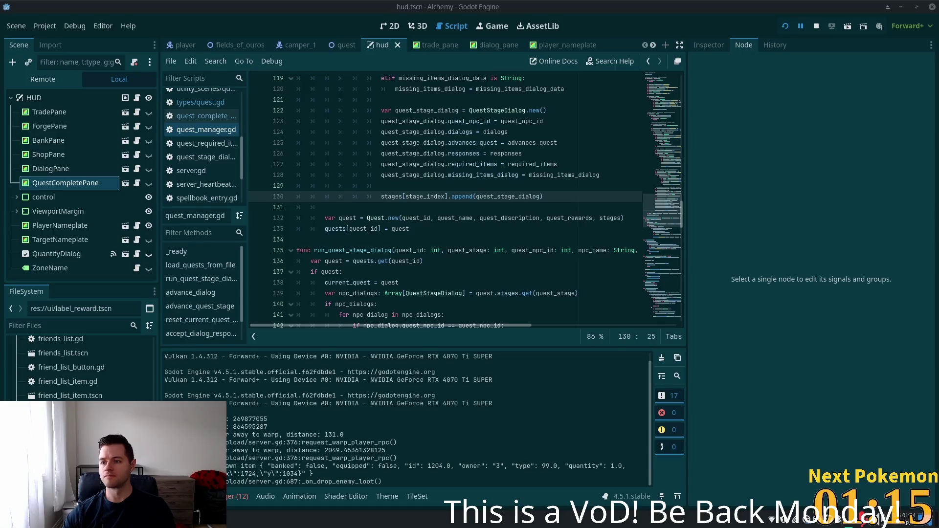
- Relaunch the game and continue the Camper's reward dialog until the debugger breaks at line 26
{"action": "left_click", "coordinate": [785, 26]}
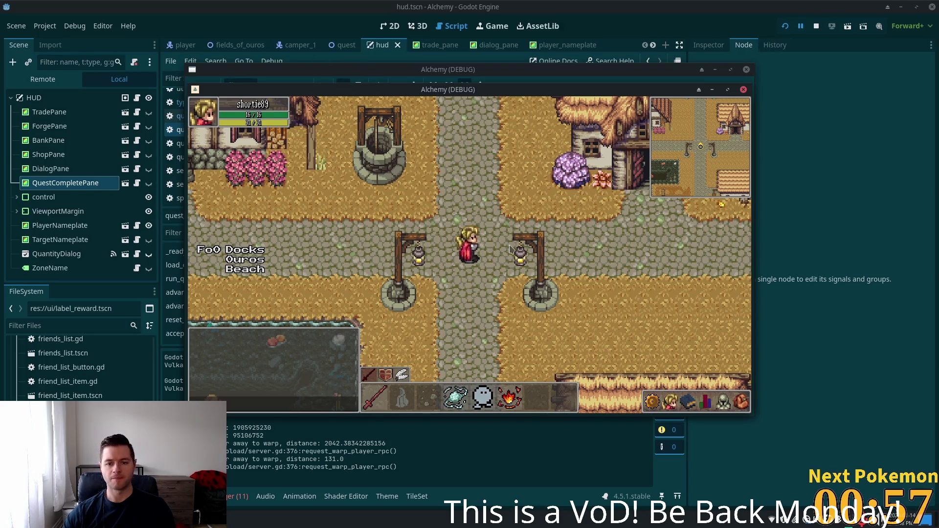
{"action": "left_click_drag", "start_coordinate": [456, 91], "coordinate": [539, 104]}
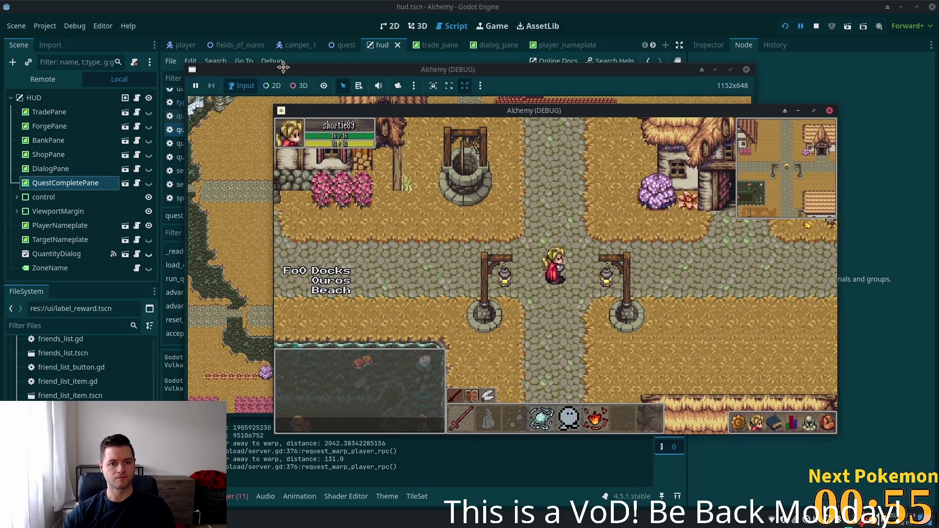
{"action": "left_click", "coordinate": [280, 90]}
{"action": "left_click", "coordinate": [492, 220]}
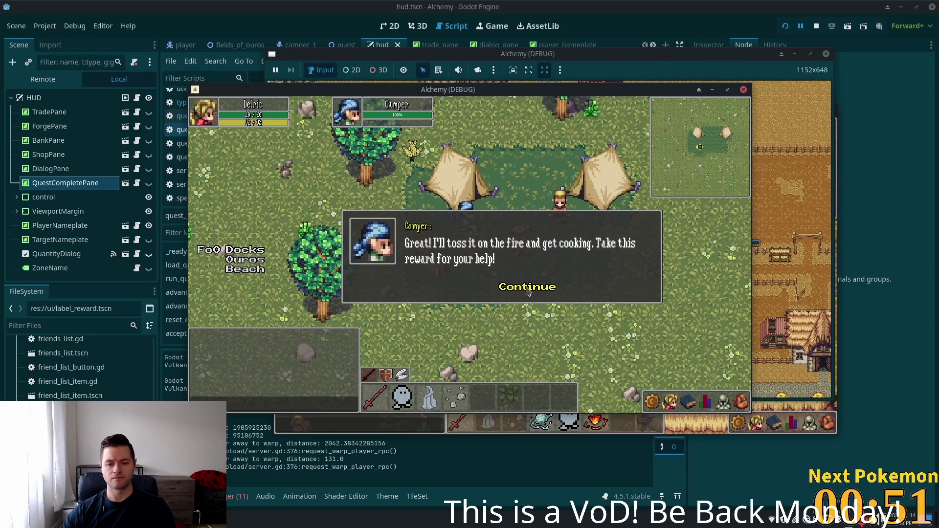
{"action": "left_click", "coordinate": [527, 290]}
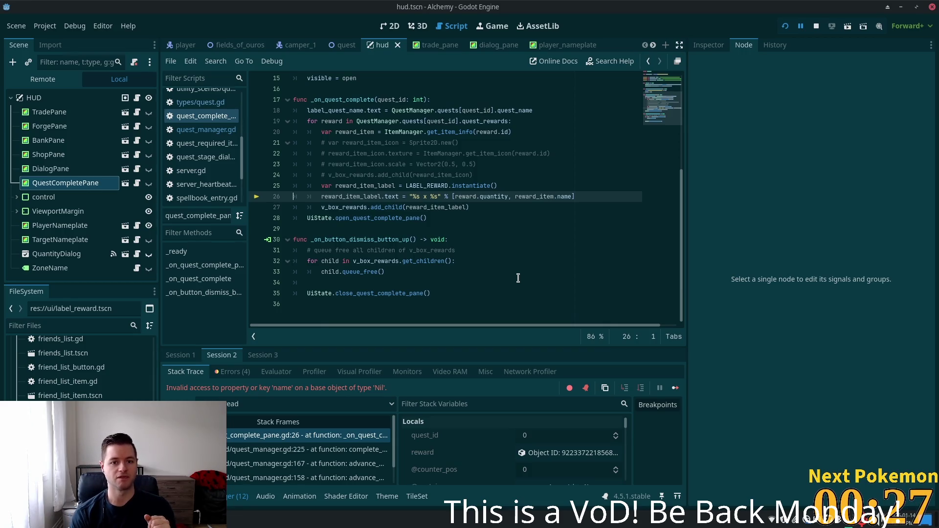
{"action": "left_click", "coordinate": [427, 132]}
{"action": "double_click", "coordinate": [451, 133]}
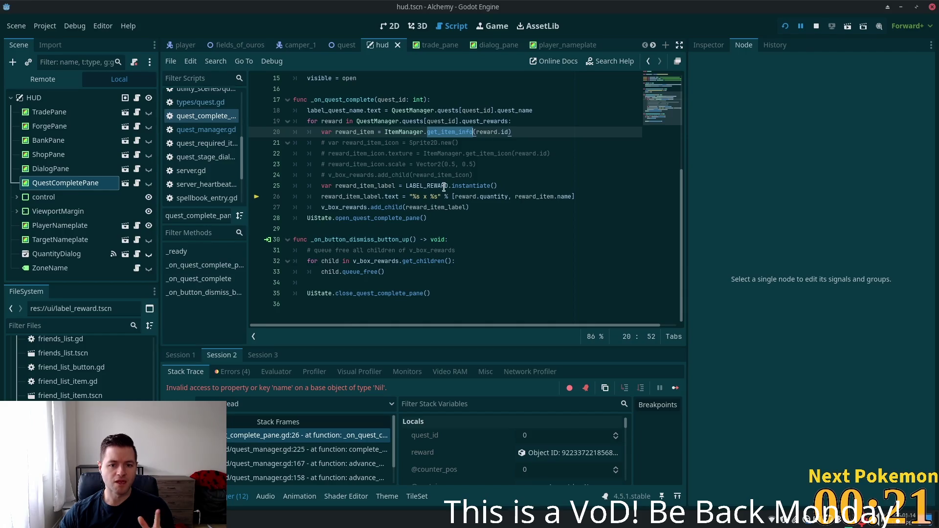
{"action": "left_click", "coordinate": [395, 192]}
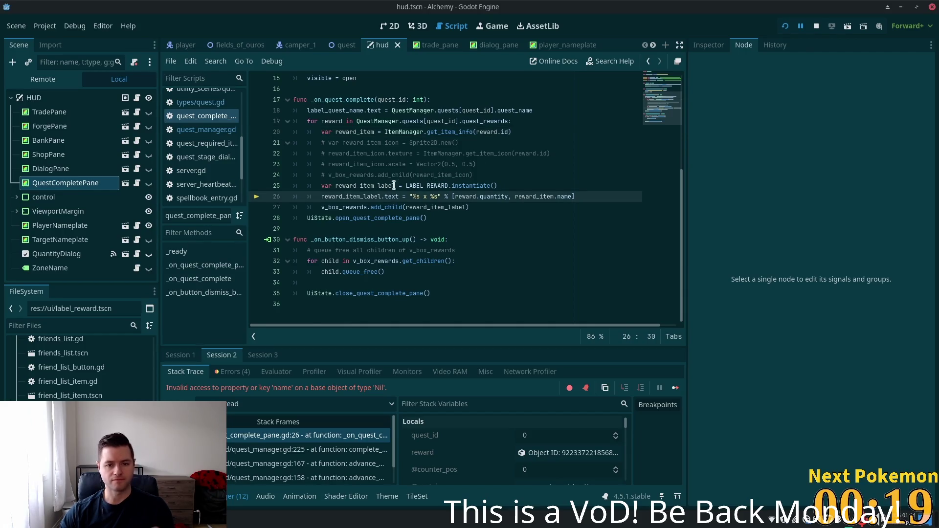
{"action": "double_click", "coordinate": [542, 197]}
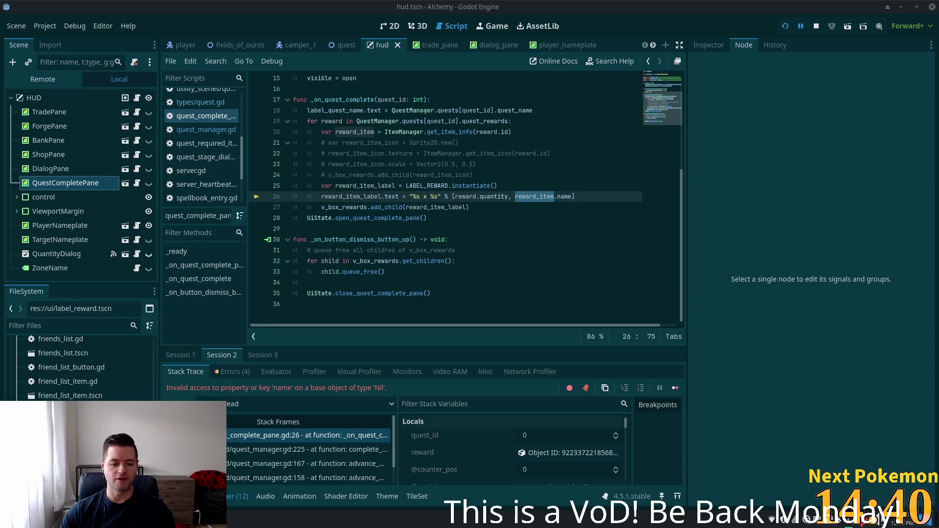
{"action": "key", "text": "alt+Tab"}
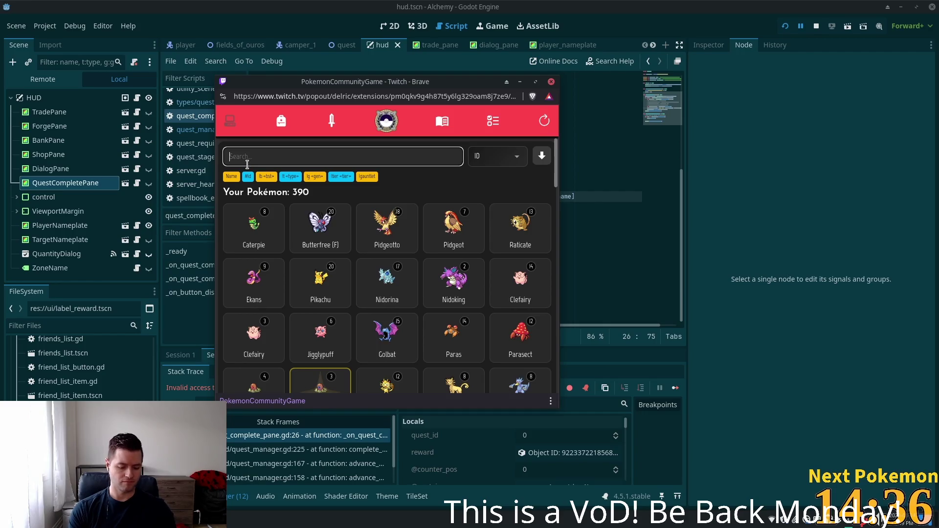
- Filter the Pokémon popup to Makuhita with 'maku', then return focus to the Godot editor
{"action": "type", "text": "maku"}
{"action": "key", "text": "Return"}
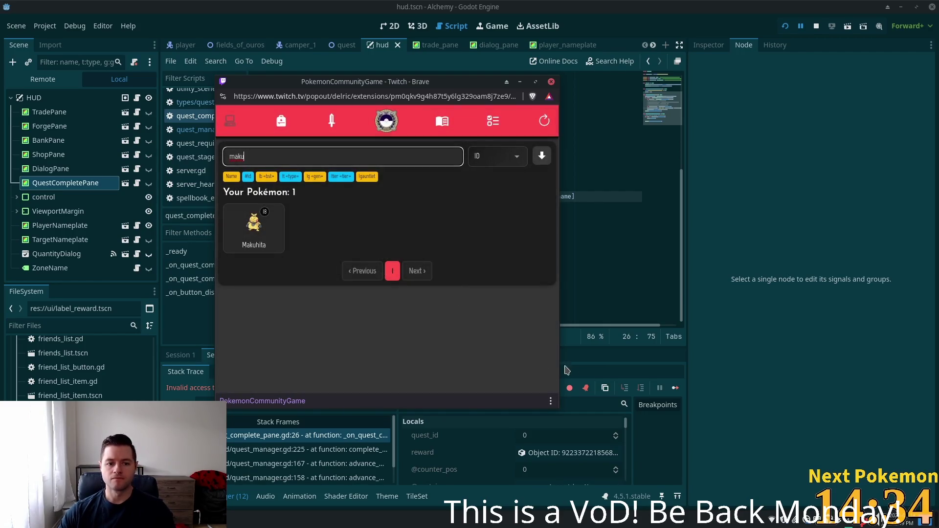
{"action": "key", "text": "alt+Tab"}
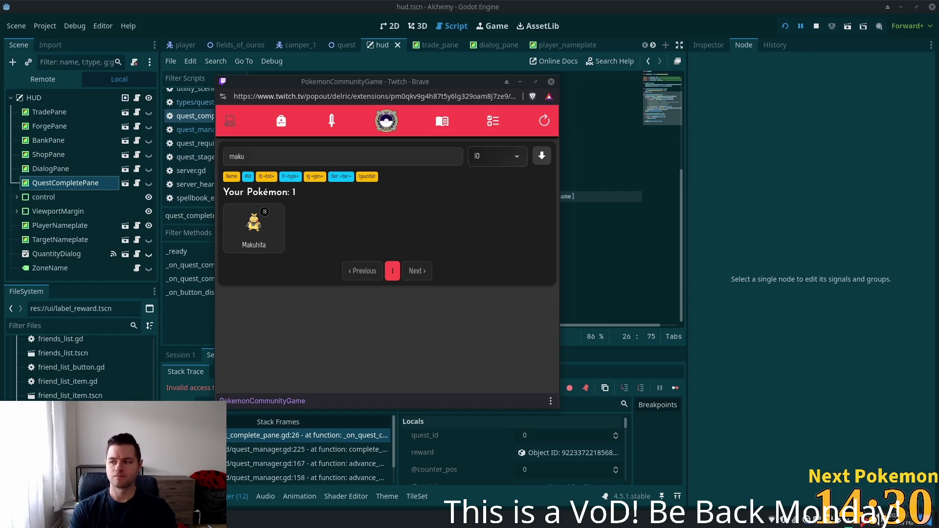
{"action": "left_click", "coordinate": [644, 6]}
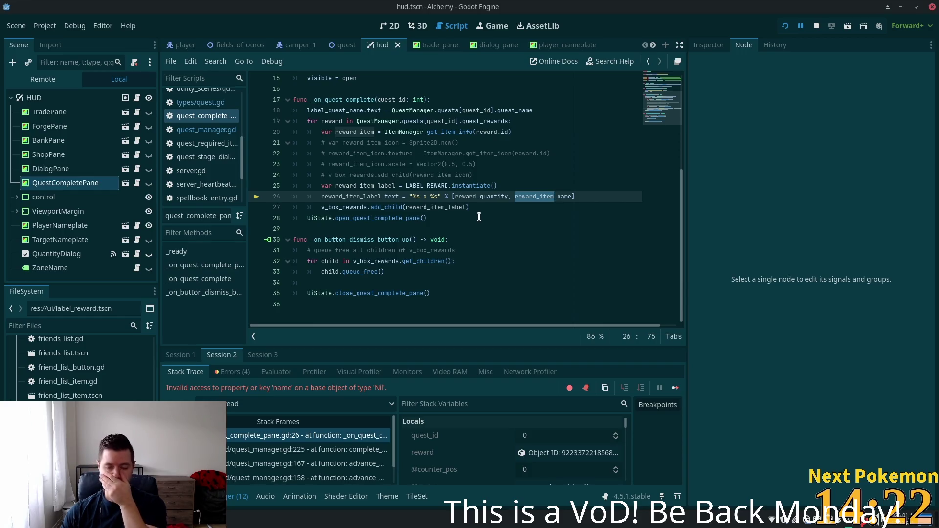
- Review the item lookup lines and insert an 'if reward.id >= 0' check at the top of the reward loop
{"action": "scroll", "coordinate": [484, 220], "scroll_direction": "up", "scroll_amount": 2}
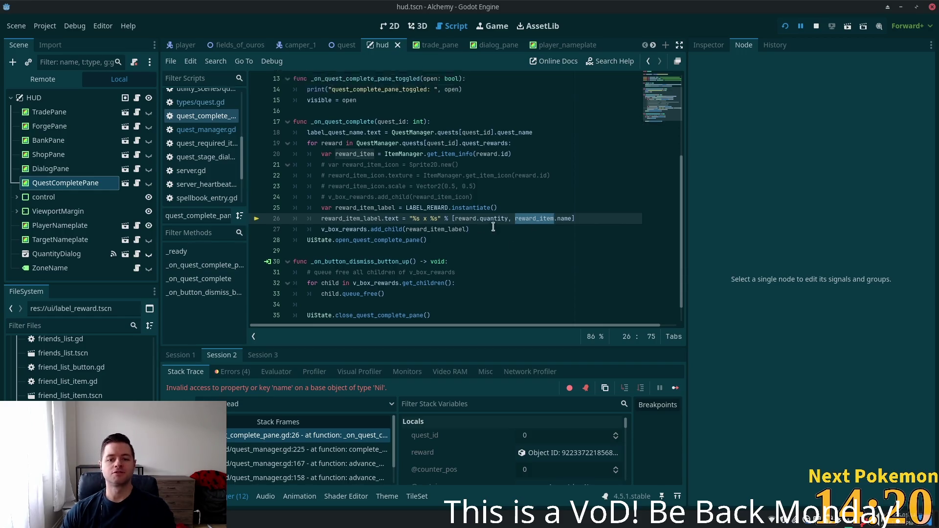
{"action": "left_click", "coordinate": [489, 239]}
{"action": "scroll", "coordinate": [489, 247], "scroll_direction": "up", "scroll_amount": 2}
{"action": "scroll", "coordinate": [489, 249], "scroll_direction": "down", "scroll_amount": 2}
{"action": "left_click", "coordinate": [550, 228]}
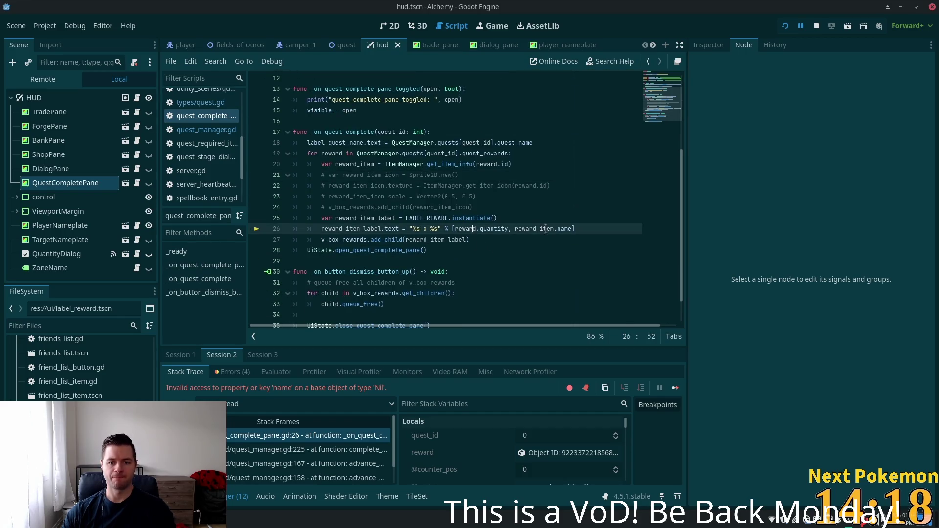
{"action": "left_click", "coordinate": [465, 153]}
{"action": "left_click", "coordinate": [503, 164]}
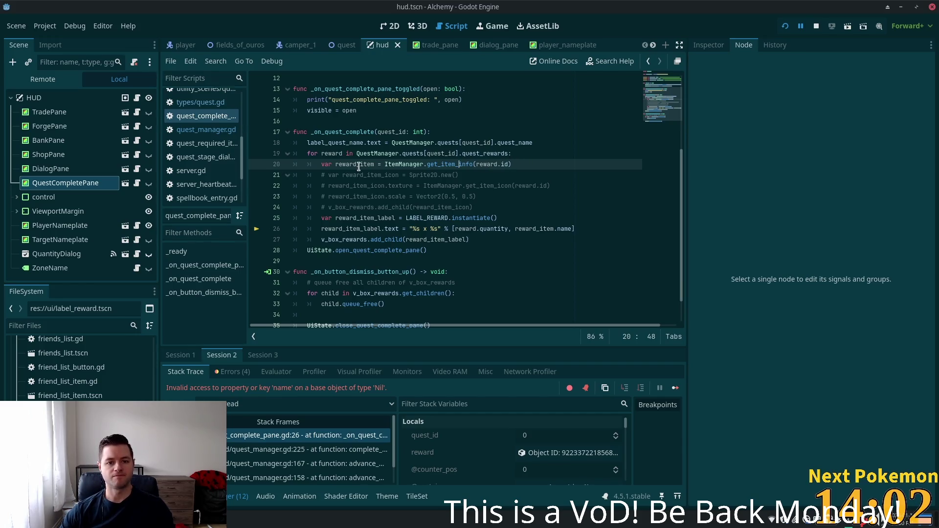
{"action": "left_click", "coordinate": [349, 154]}
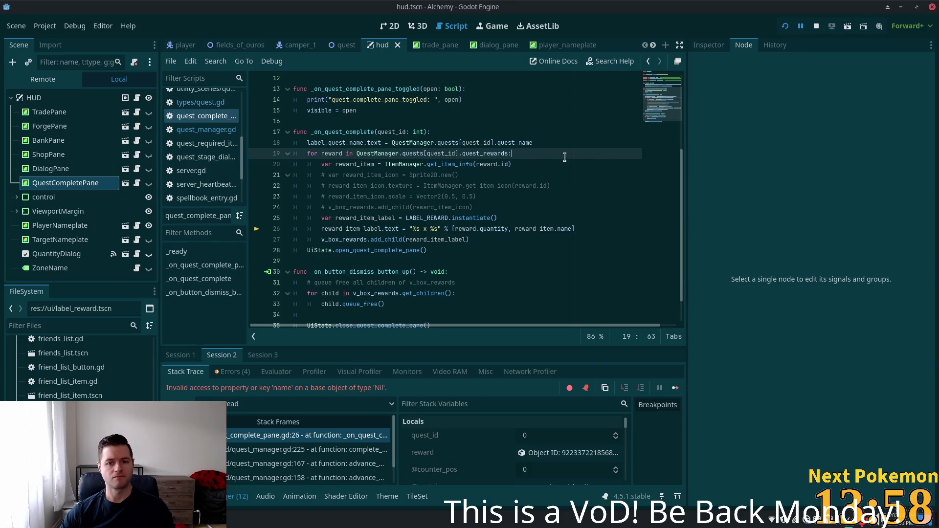
{"action": "key", "text": "Return"}
{"action": "type", "text": "if"}
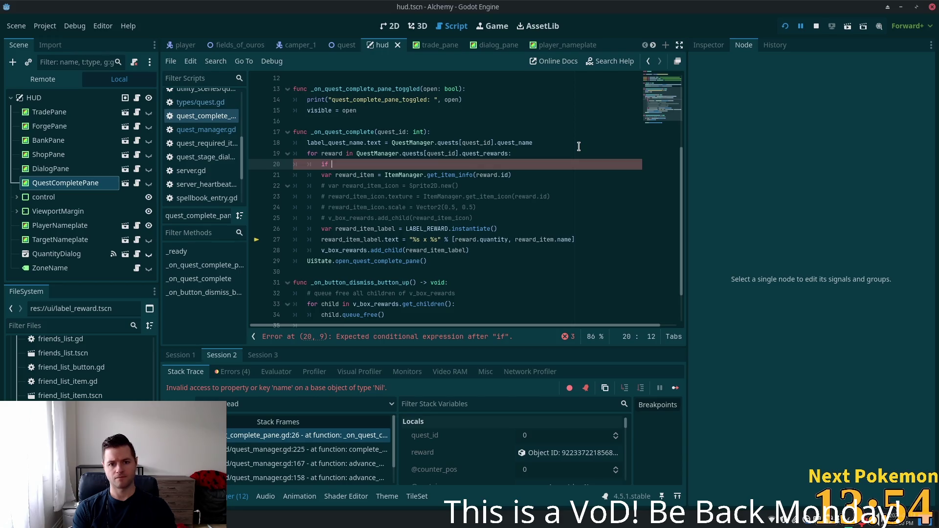
{"action": "type", "text": "rewa"}
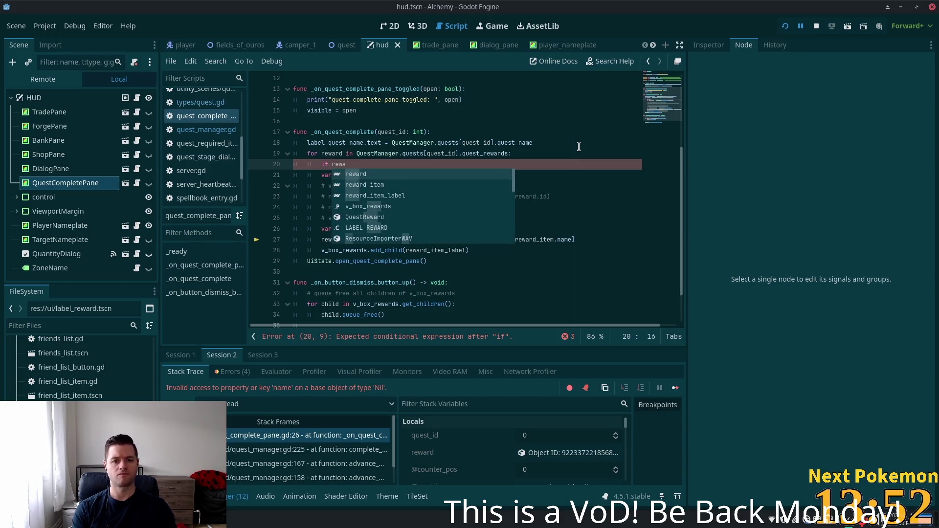
{"action": "type", "text": "rd.id"}
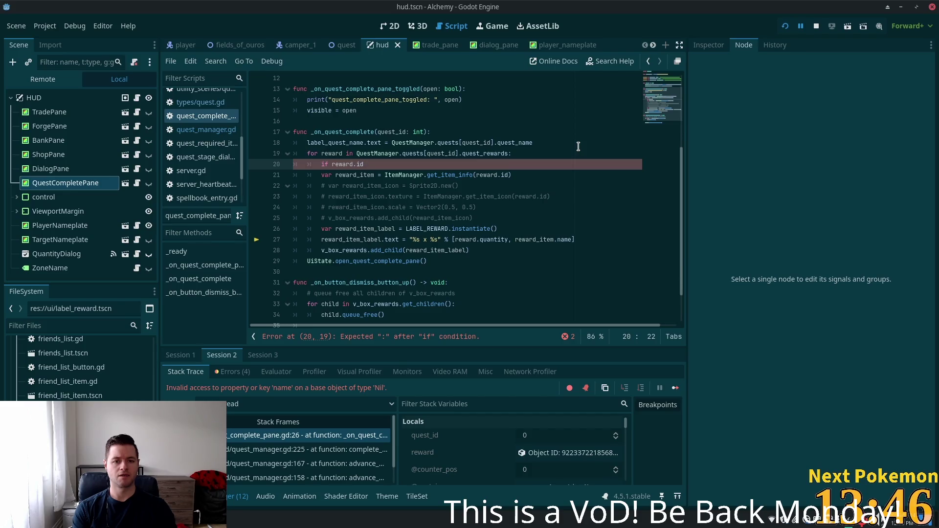
{"action": "type", "text": " >"}
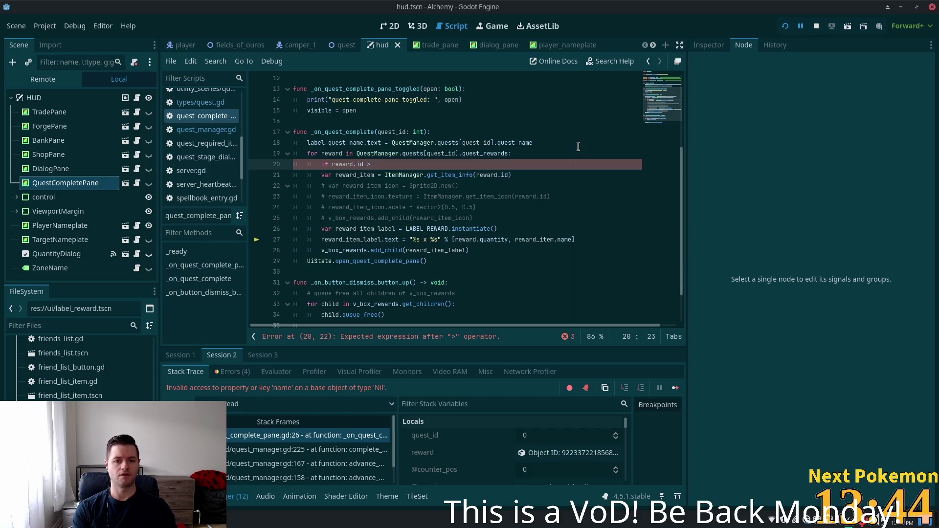
{"action": "type", "text": "="}
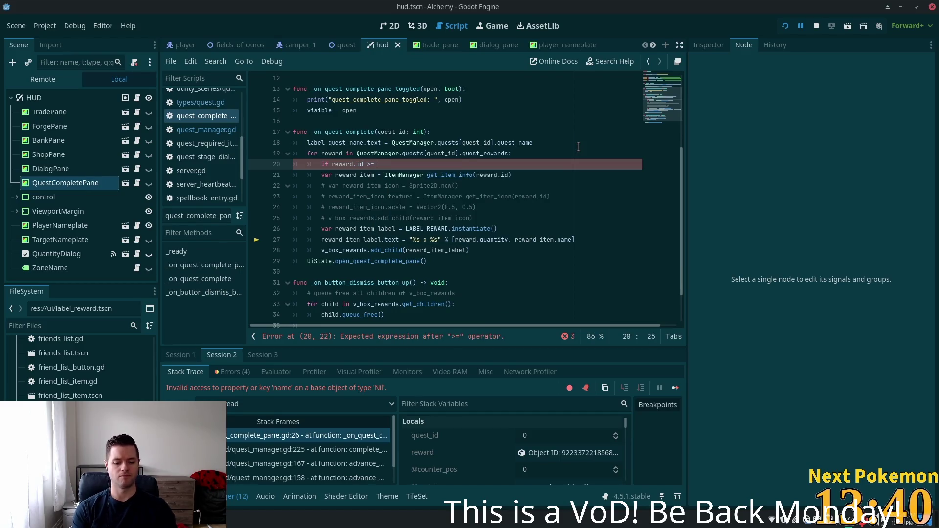
{"action": "type", "text": "= - 0 :"}
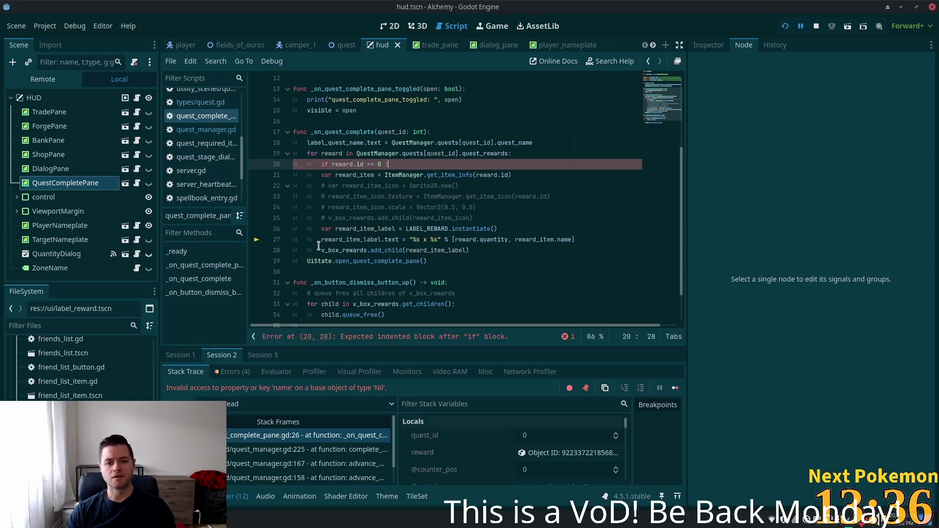
- Move the LABEL_REWARD.instantiate() line under the for header and indent the item lookup lines under the if
{"action": "double_click", "coordinate": [352, 250]}
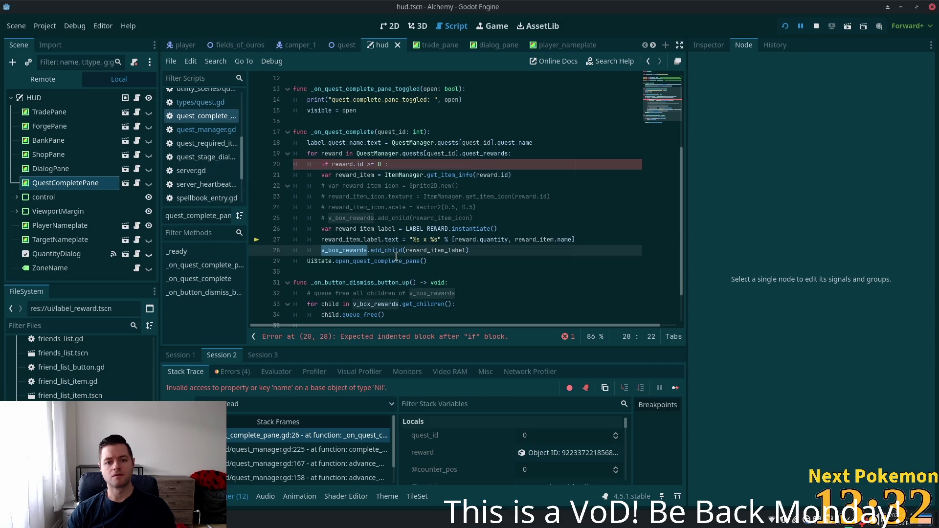
{"action": "double_click", "coordinate": [436, 250]}
{"action": "mouse_move", "coordinate": [498, 229]}
{"action": "left_mouse_down"}
{"action": "mouse_move", "coordinate": [345, 219]}
{"action": "mouse_move", "coordinate": [322, 227]}
{"action": "left_mouse_up"}
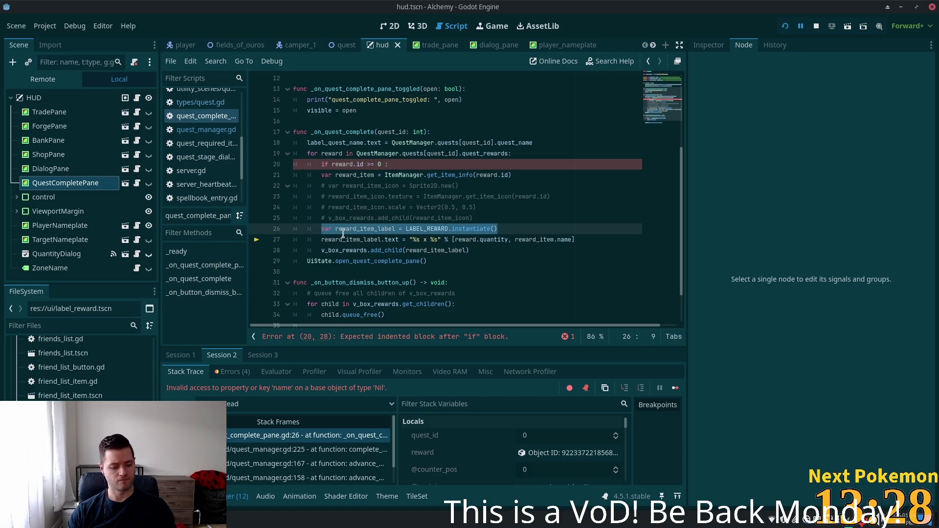
{"action": "key", "text": "ctrl+x"}
{"action": "left_click", "coordinate": [509, 155]}
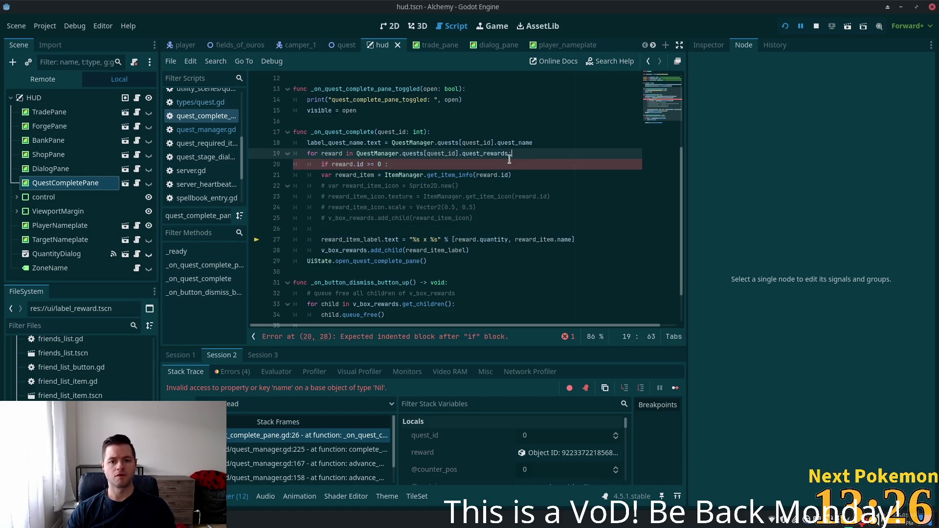
{"action": "key", "text": "Return"}
{"action": "key", "text": "ctrl+v"}
{"action": "mouse_move", "coordinate": [322, 186]}
{"action": "left_mouse_down"}
{"action": "mouse_move", "coordinate": [343, 210]}
{"action": "mouse_move", "coordinate": [346, 252]}
{"action": "left_mouse_up"}
{"action": "key", "text": "Tab"}
{"action": "left_click", "coordinate": [360, 228]}
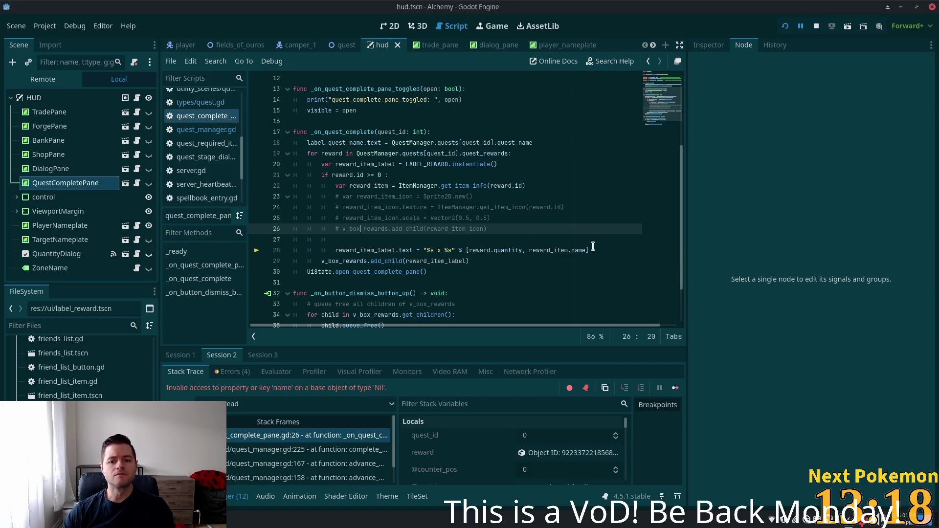
- Move the label text statement into the if block and add an else branch after it
{"action": "left_click_drag", "start_coordinate": [589, 250], "coordinate": [335, 251]}
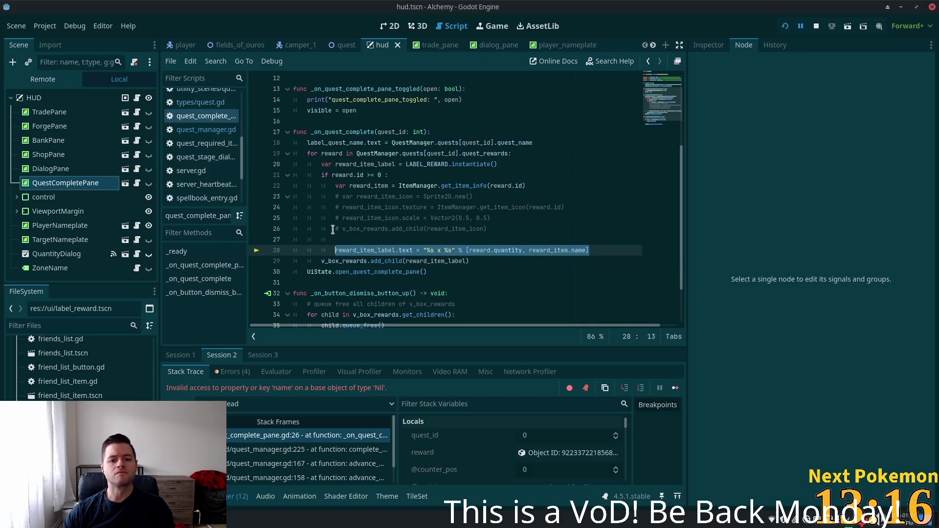
{"action": "key", "text": "alt+Up"}
{"action": "key", "text": "alt+Up"}
{"action": "key", "text": "alt+Up"}
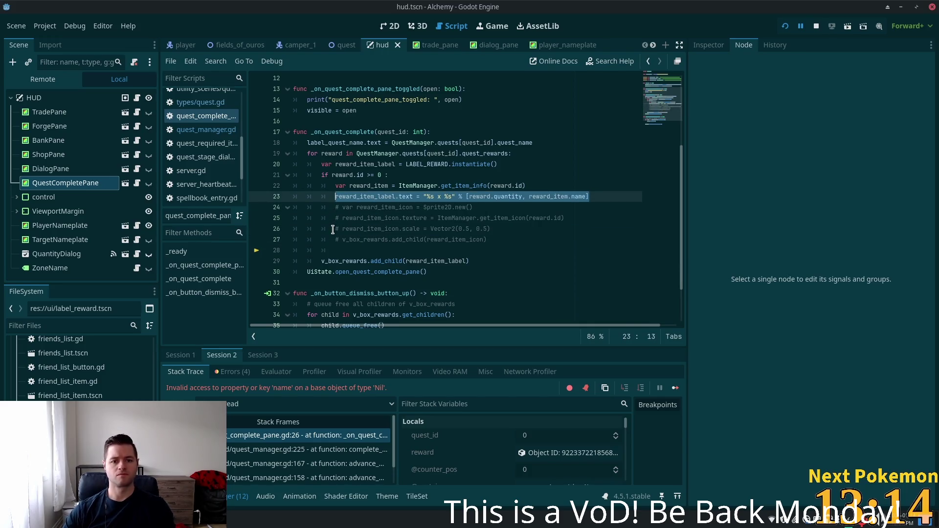
{"action": "left_click", "coordinate": [355, 248]}
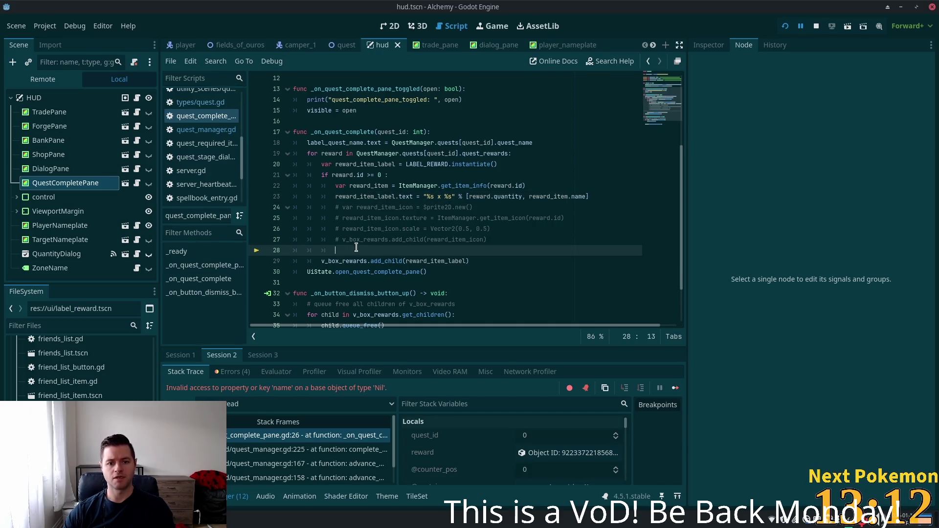
{"action": "key", "text": "BackSpace"}
{"action": "type", "text": "else:"}
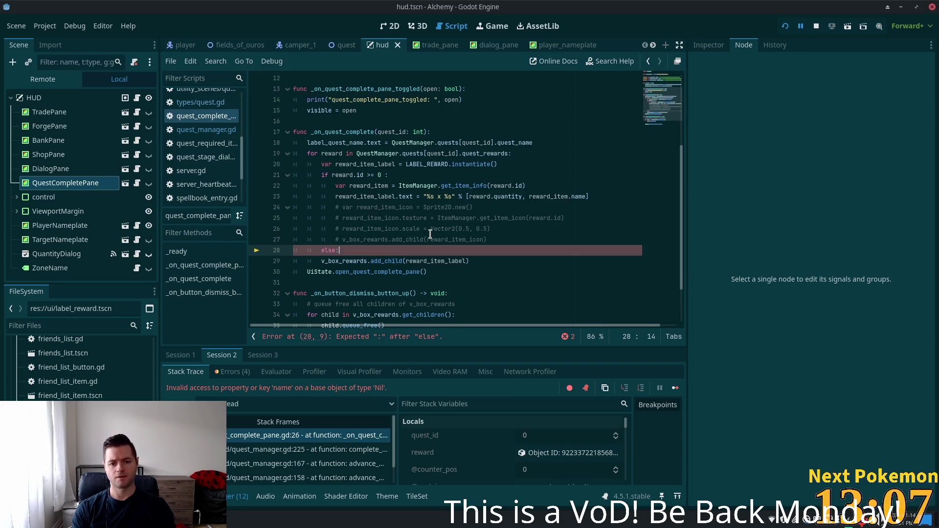
{"action": "key", "text": "Return"}
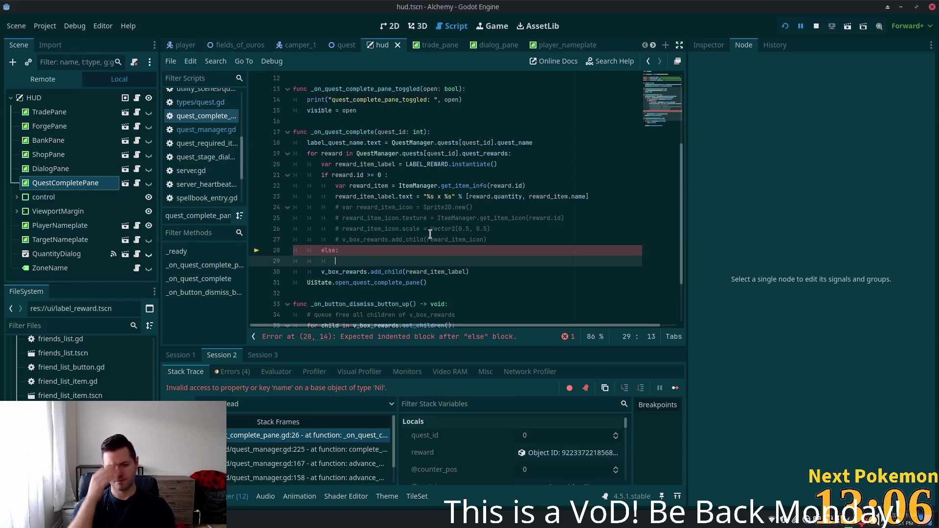
- Copy the label text line into the else branch using reward.name, then search project files for quest_rew
{"action": "left_click_drag", "start_coordinate": [335, 196], "coordinate": [591, 196]}
{"action": "key", "text": "ctrl+c"}
{"action": "left_click", "coordinate": [361, 263]}
{"action": "key", "text": "ctrl+v"}
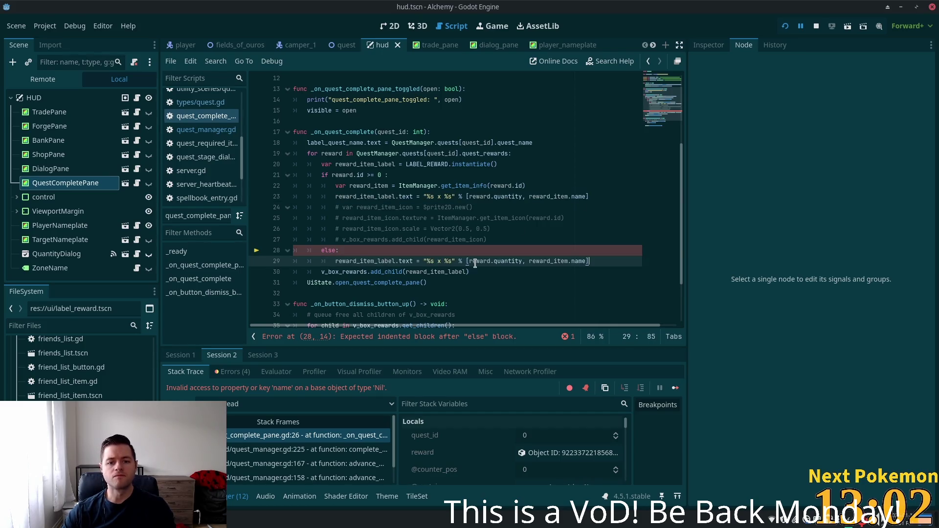
{"action": "left_click", "coordinate": [507, 261]}
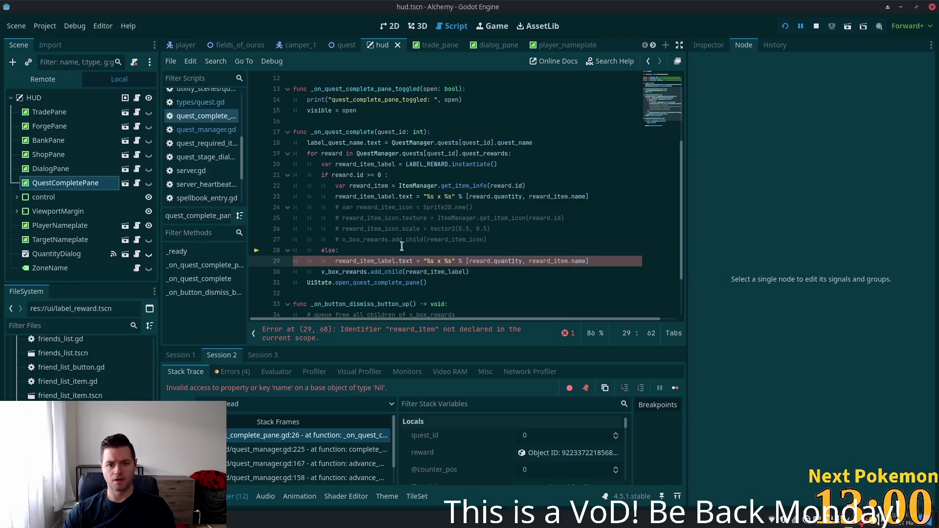
{"action": "left_click", "coordinate": [544, 271]}
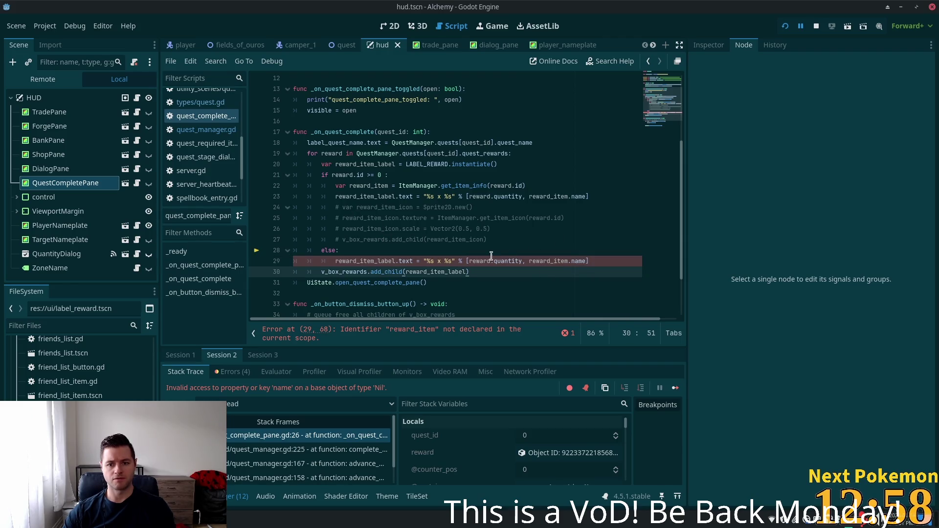
{"action": "left_click", "coordinate": [492, 260]}
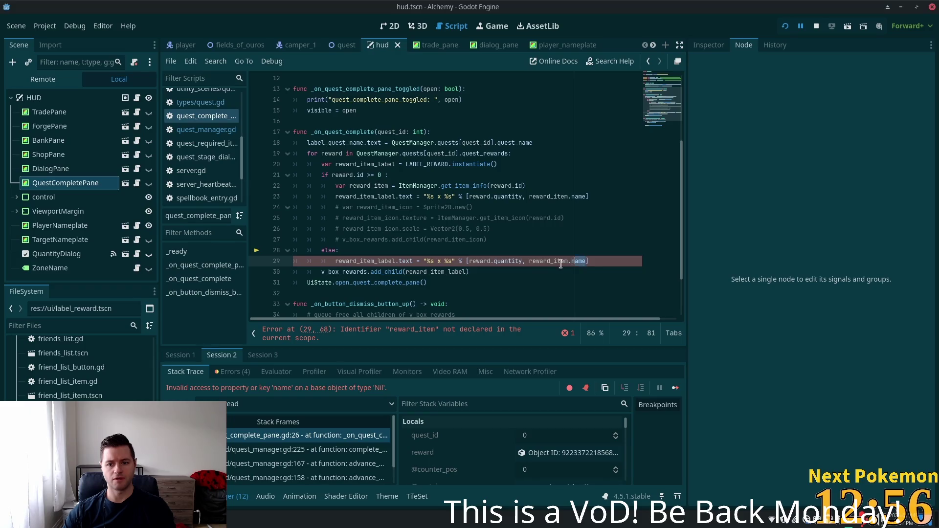
{"action": "left_click_drag", "start_coordinate": [585, 261], "coordinate": [533, 263]}
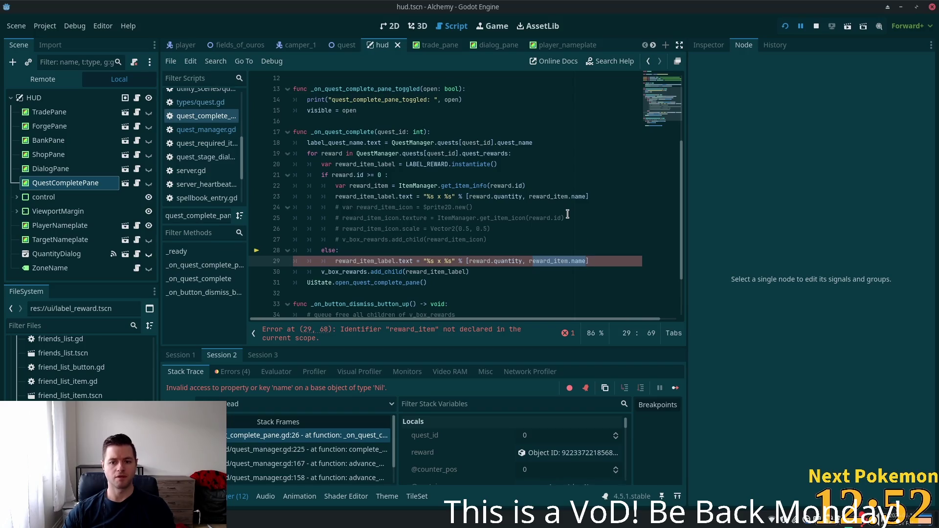
{"action": "key", "text": "BackSpace"}
{"action": "key", "text": "BackSpace"}
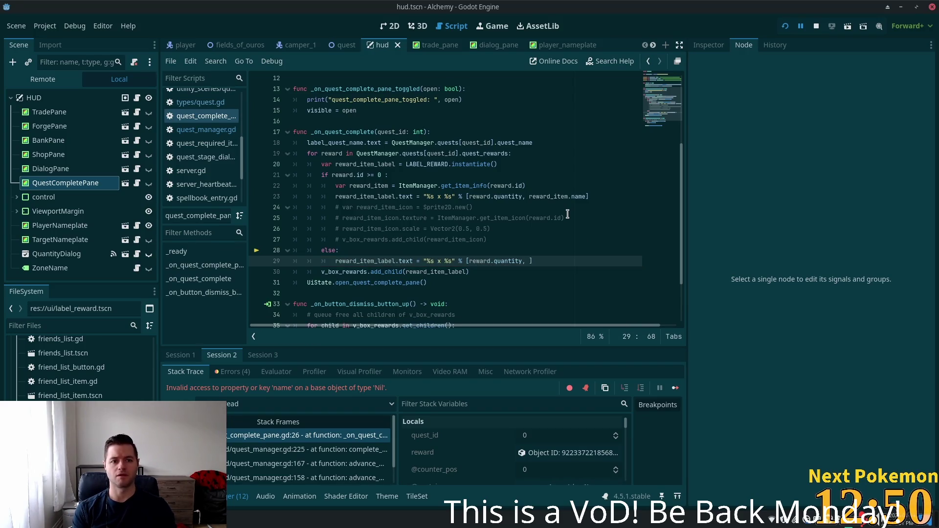
{"action": "type", "text": "reward."}
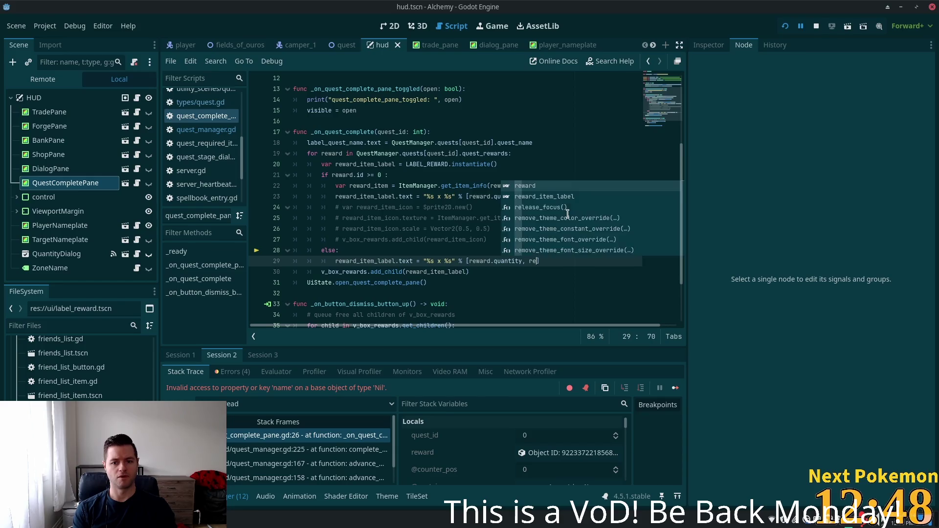
{"action": "key", "text": "Escape"}
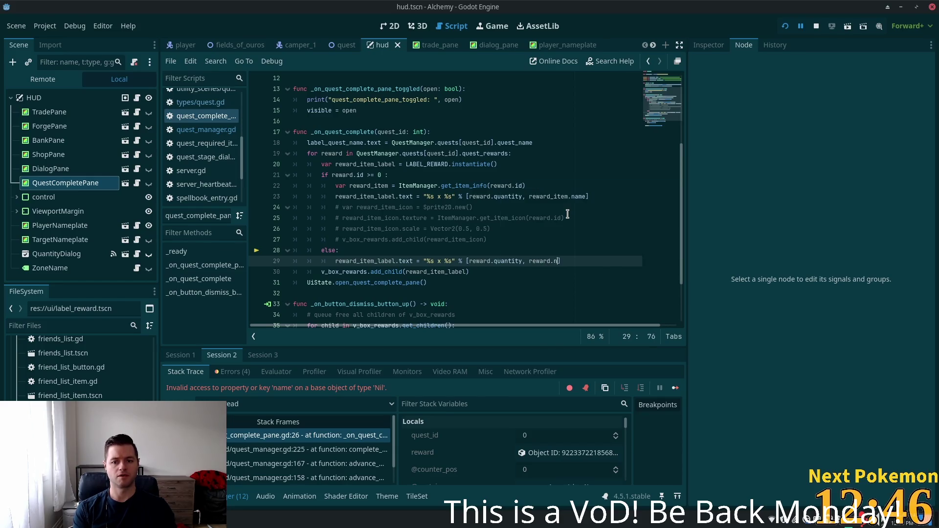
{"action": "type", "text": "ame"}
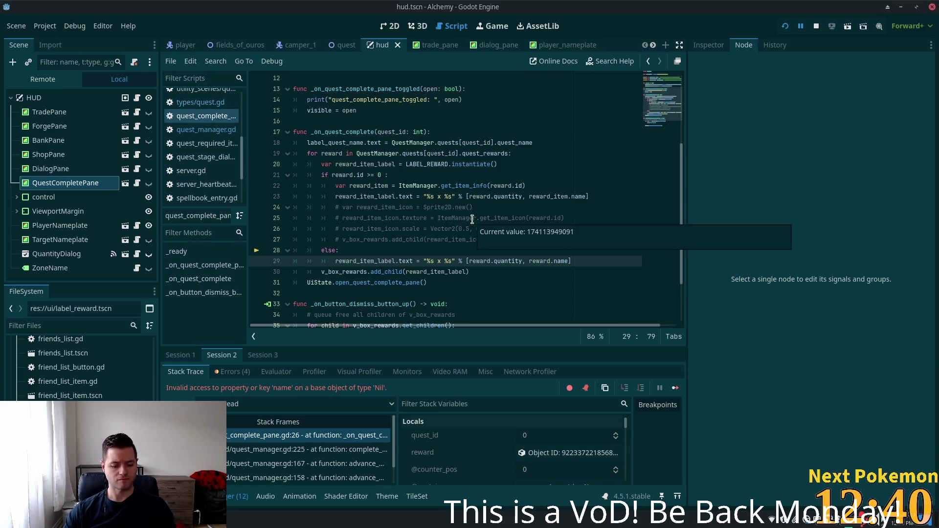
{"action": "key", "text": "ctrl+alt+o"}
{"action": "type", "text": "quest_rew"}
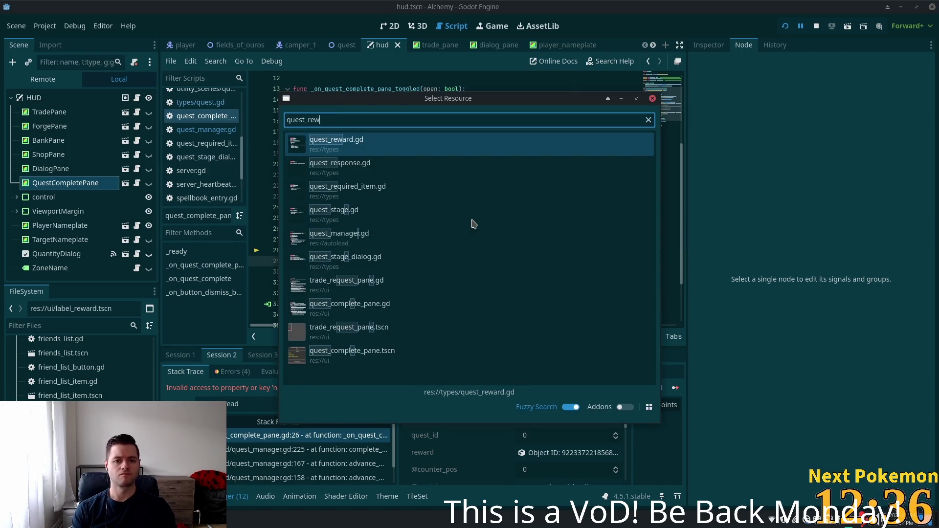
- Check quest_reward.gd's fields (id, quantity, reward_name, reward_type), then return to quest_complete_pane.gd
{"action": "key", "text": "Return"}
{"action": "left_click", "coordinate": [344, 123]}
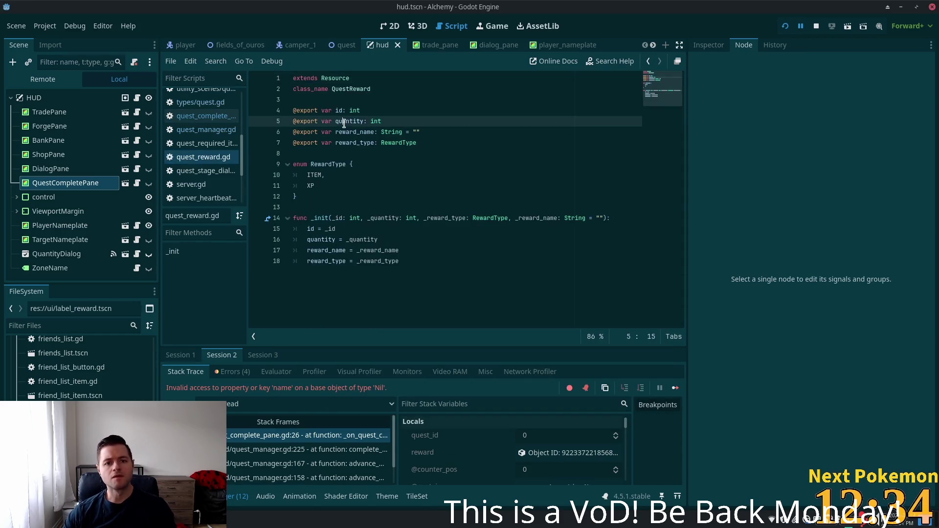
{"action": "double_click", "coordinate": [353, 132]}
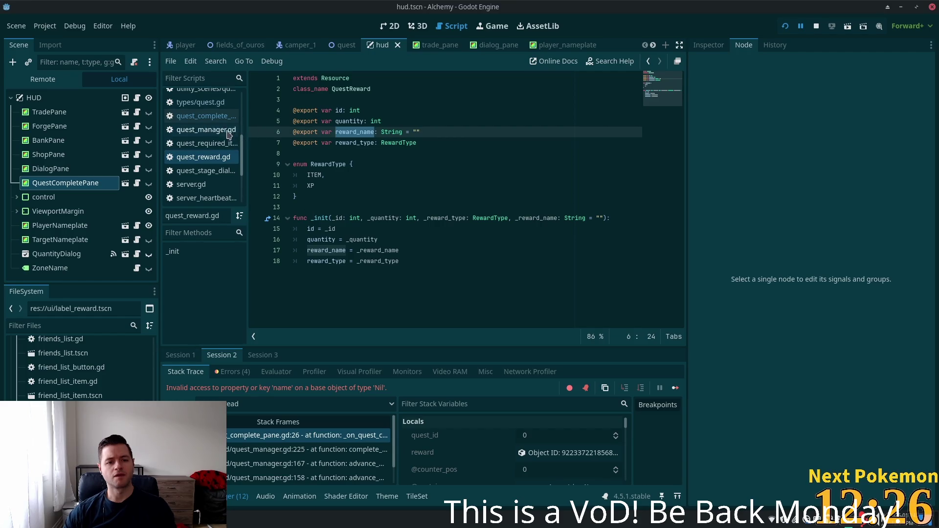
{"action": "left_click", "coordinate": [216, 117]}
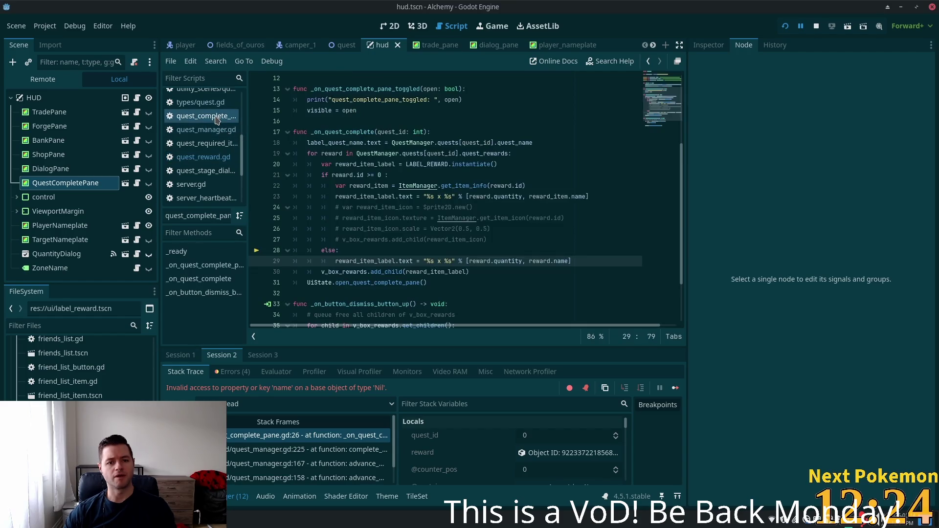
- Replace the 'id >= 0' condition with 'reward_type == QuestReward.RewardType.ITEM' via autocomplete
{"action": "left_click_drag", "start_coordinate": [381, 175], "coordinate": [353, 176]}
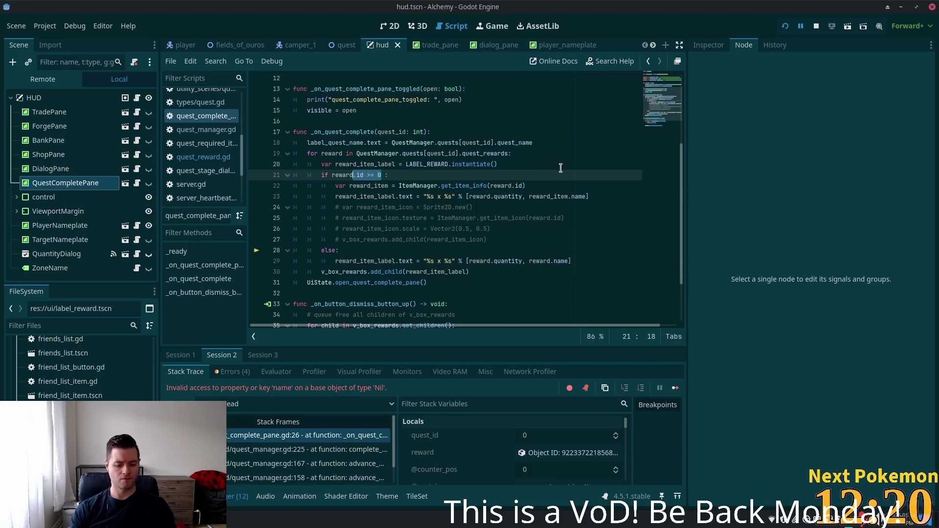
{"action": "type", "text": ".reward_"}
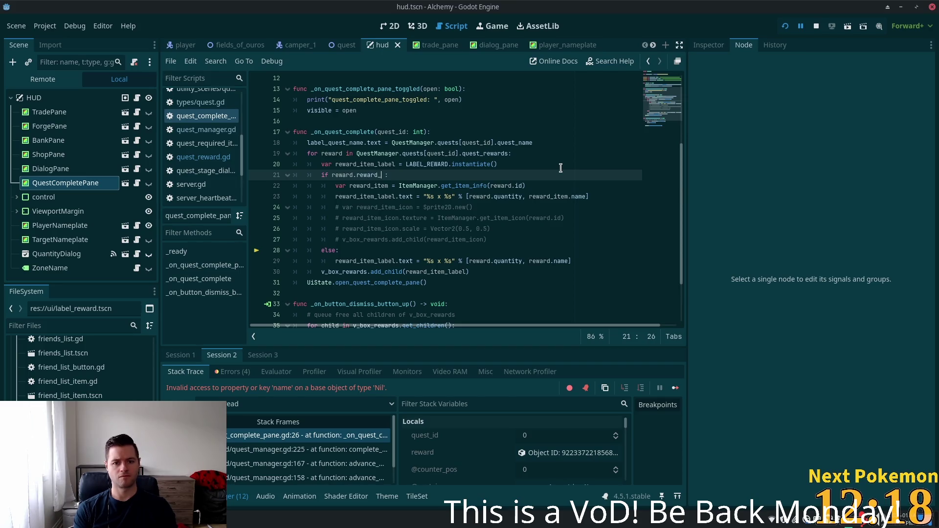
{"action": "type", "text": "type"}
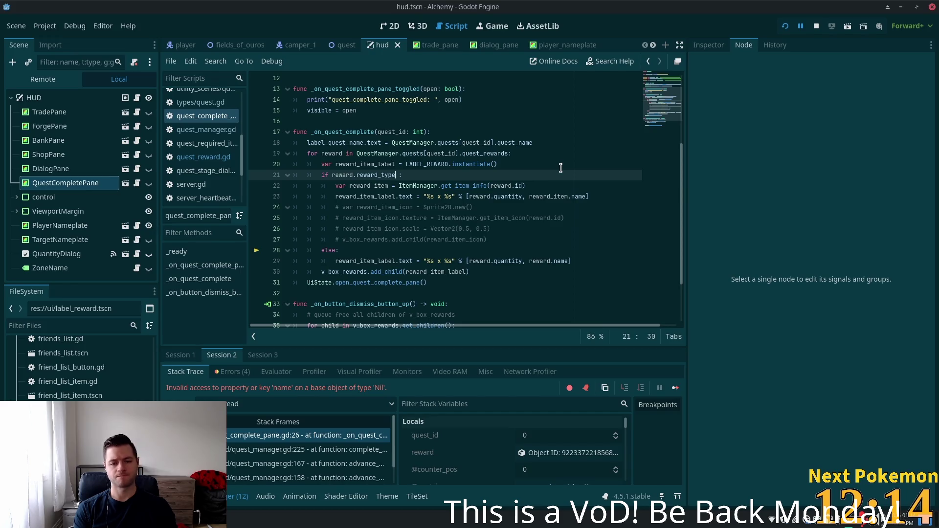
{"action": "type", "text": " == "}
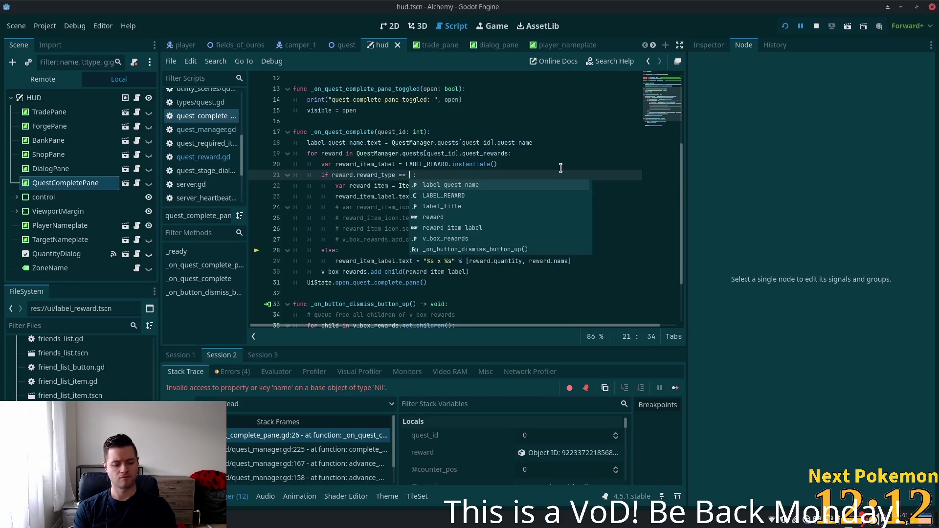
{"action": "type", "text": "Quest"}
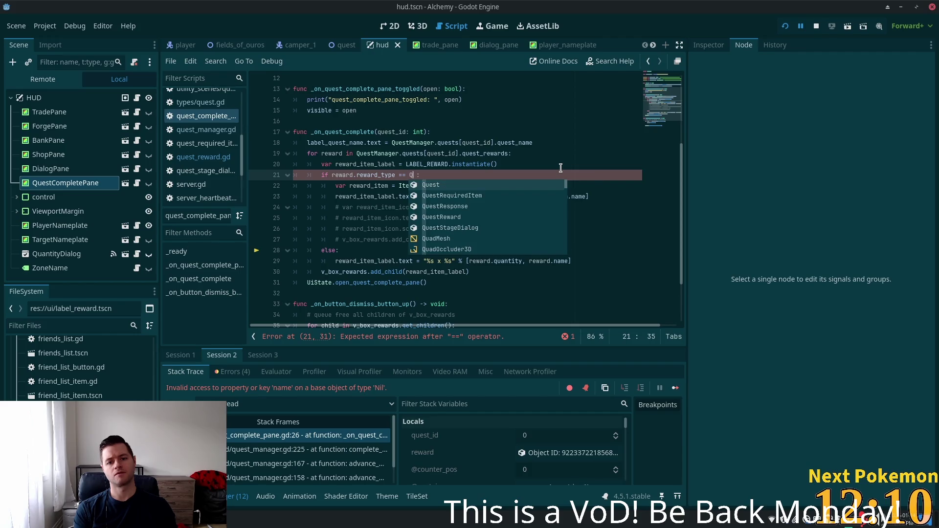
{"action": "type", "text": "Re"}
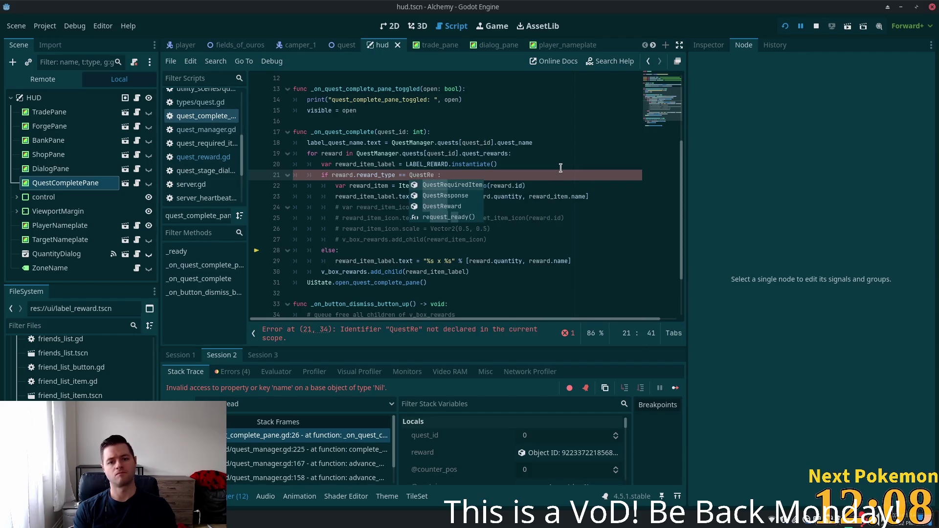
{"action": "key", "text": "Down"}
{"action": "key", "text": "Down"}
{"action": "key", "text": "Down"}
{"action": "key", "text": "Return"}
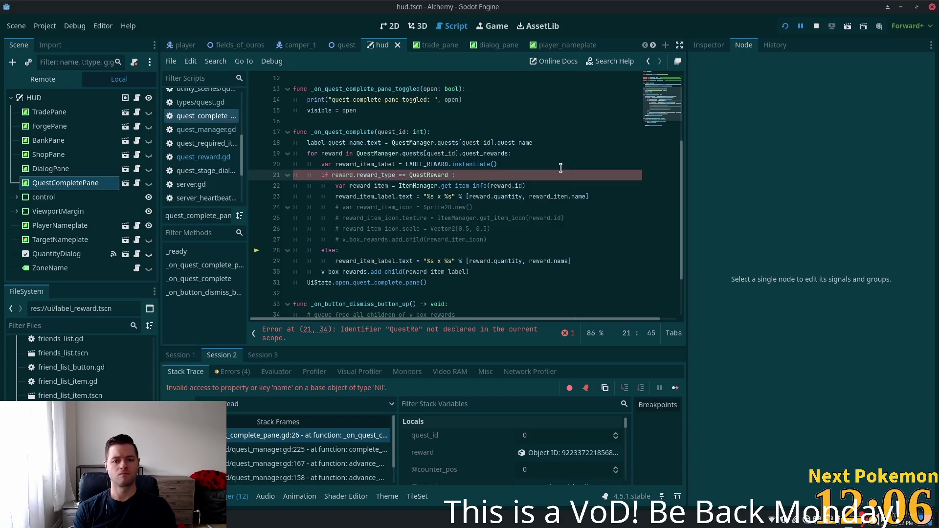
{"action": "type", "text": "."}
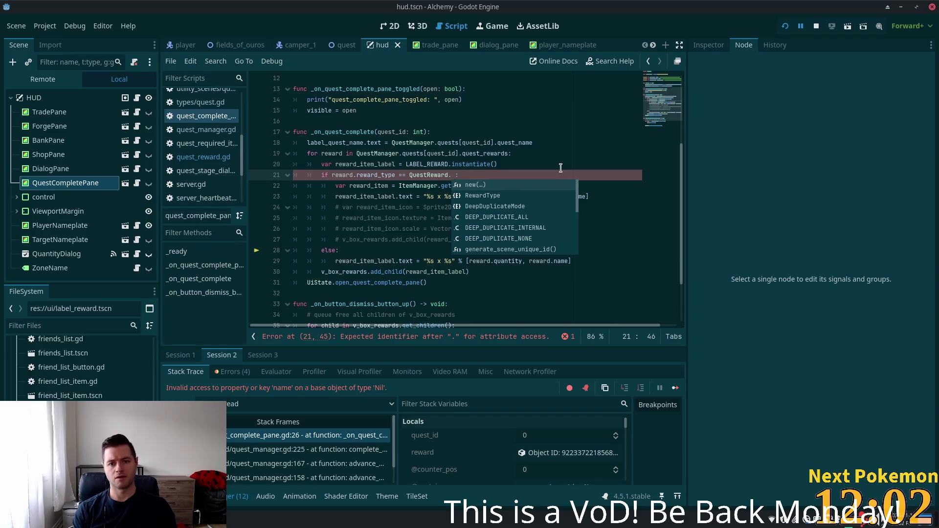
{"action": "type", "text": "R"}
{"action": "key", "text": "Return"}
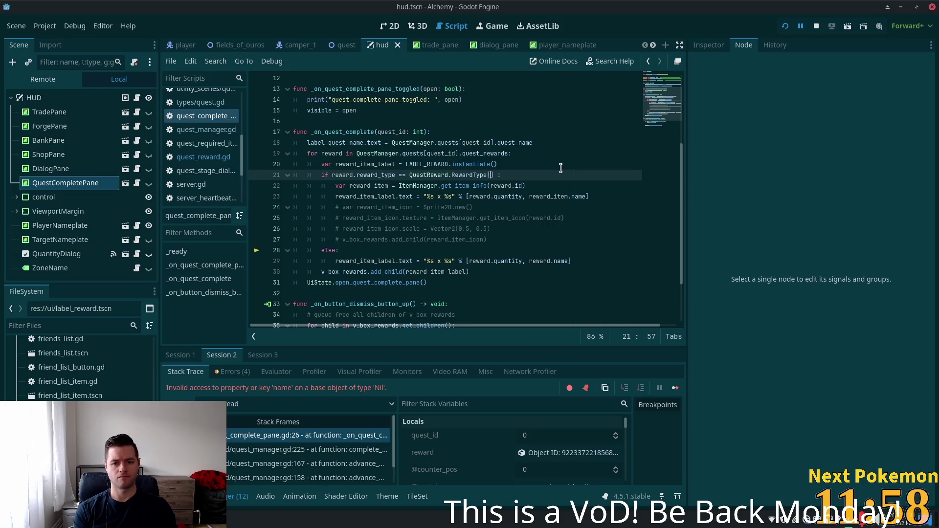
{"action": "type", "text": "I"}
{"action": "key", "text": "Return"}
{"action": "key", "text": "Right"}
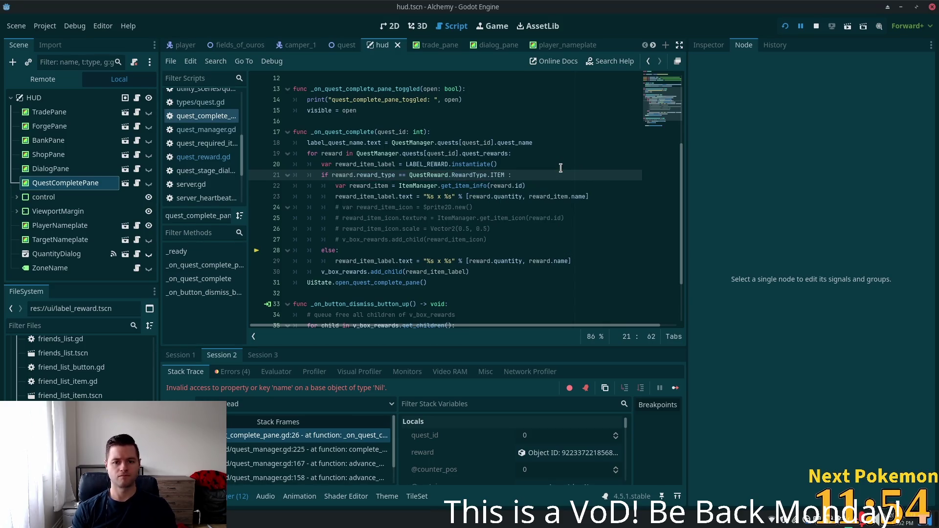
{"action": "key", "text": "BackSpace"}
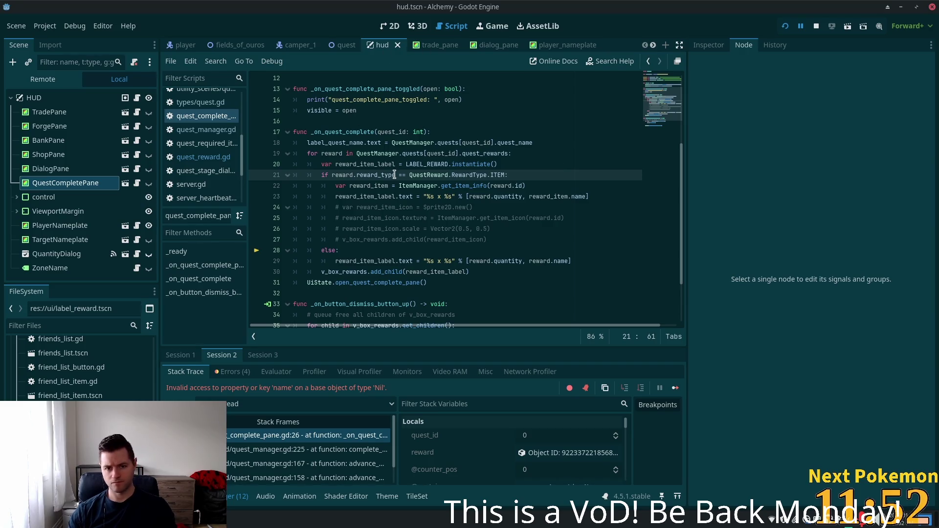
- Review reward_type on line 21 and save quest_complete_pane.gd
{"action": "left_click", "coordinate": [396, 175]}
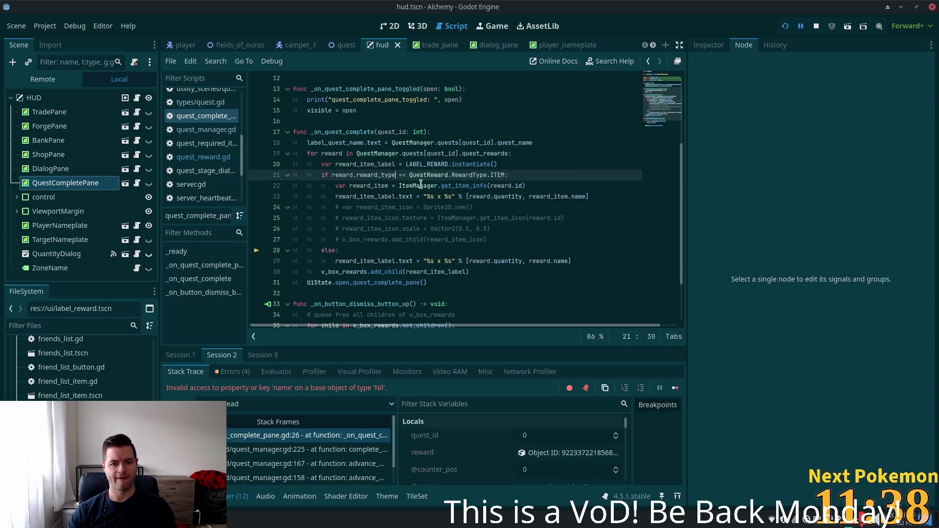
{"action": "mouse_move", "coordinate": [421, 184]}
{"action": "double_click", "coordinate": [368, 175]}
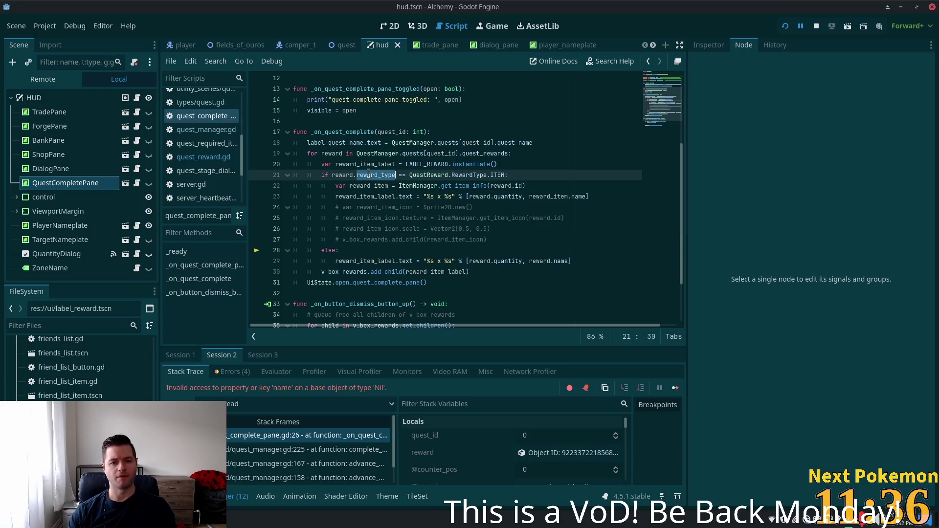
{"action": "key", "text": "ctrl+s"}
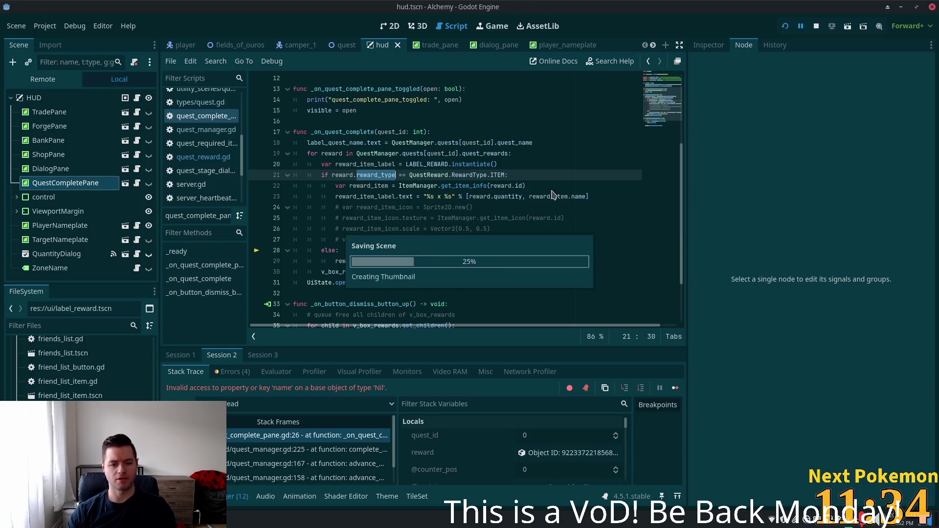
{"action": "key", "text": "alt+Tab"}
- Open quest_manager.gd and find where reward_type is loaded on line 55
{"action": "left_click", "coordinate": [432, 154]}
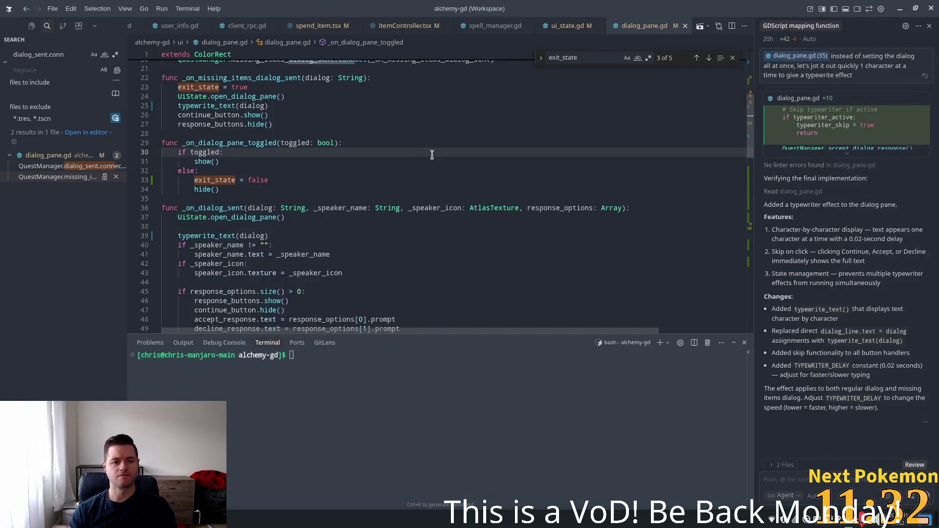
{"action": "key", "text": "ctrl+p"}
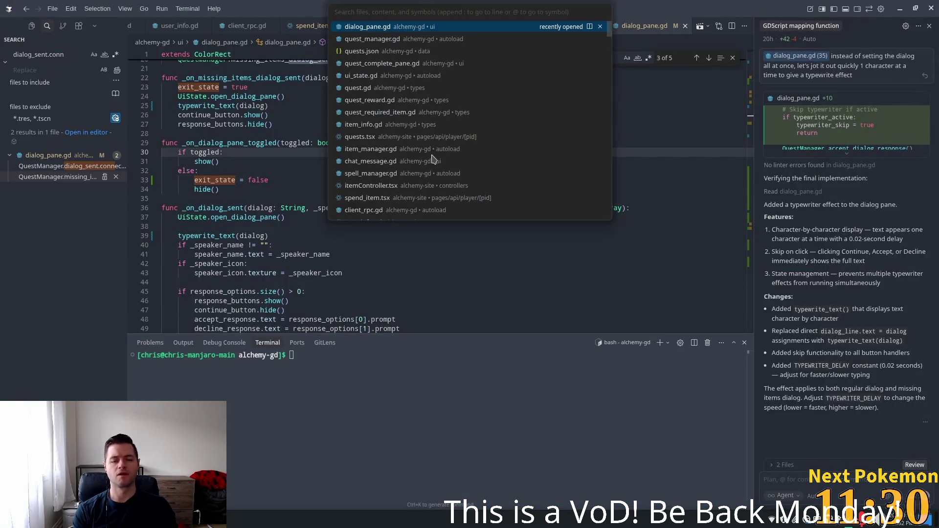
{"action": "type", "text": "quest_ma"}
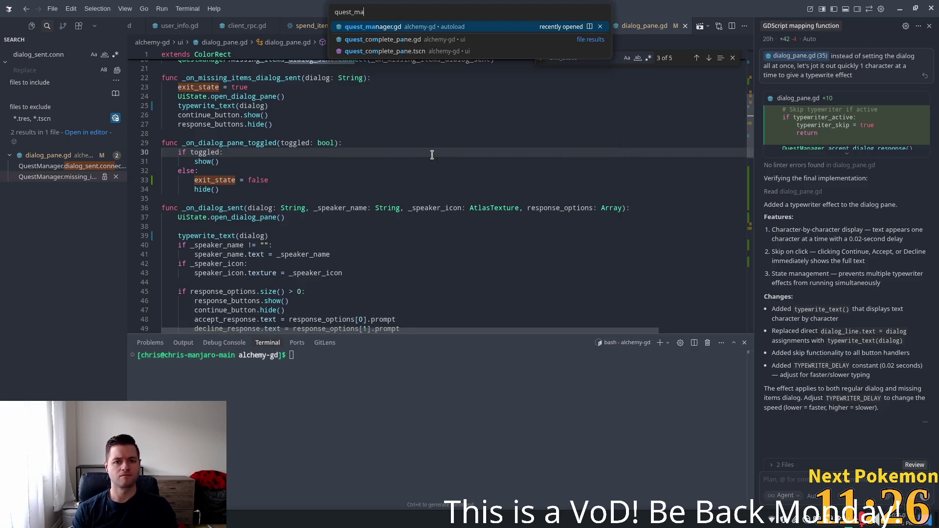
{"action": "key", "text": "Return"}
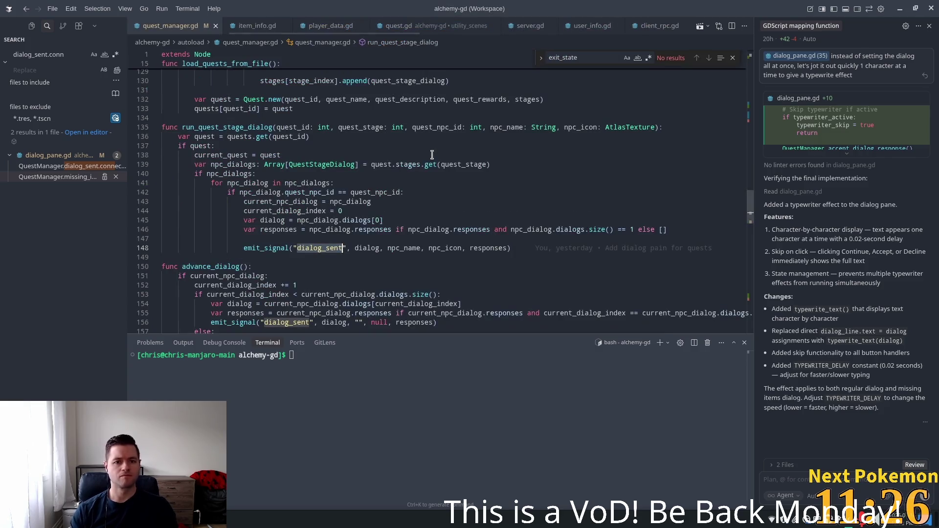
{"action": "left_click_drag", "start_coordinate": [751, 223], "coordinate": [751, 98]}
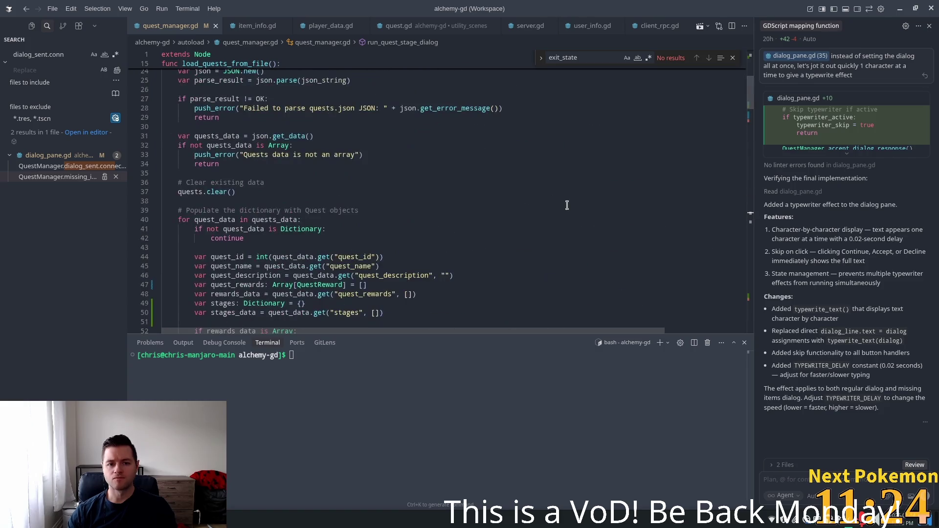
{"action": "left_click", "coordinate": [568, 206]}
{"action": "key", "text": "ctrl+f"}
{"action": "type", "text": "reward"}
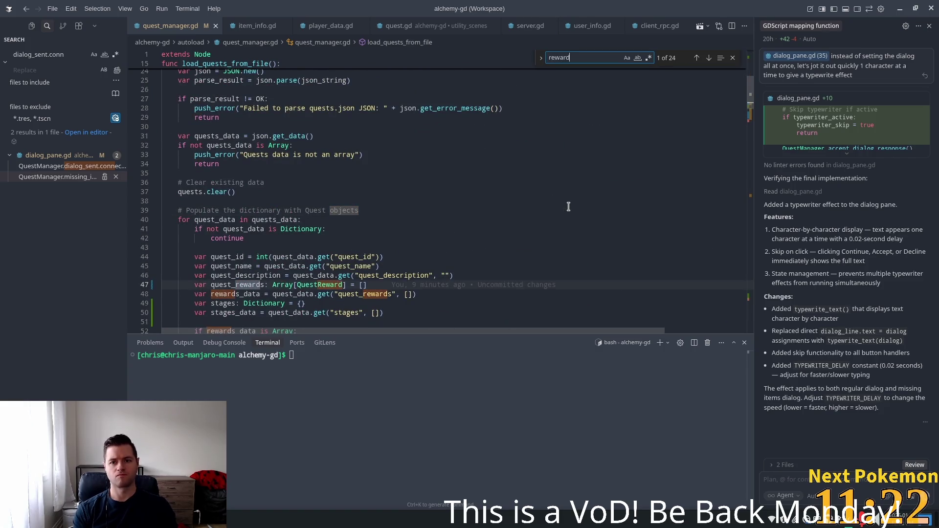
{"action": "type", "text": "_type"}
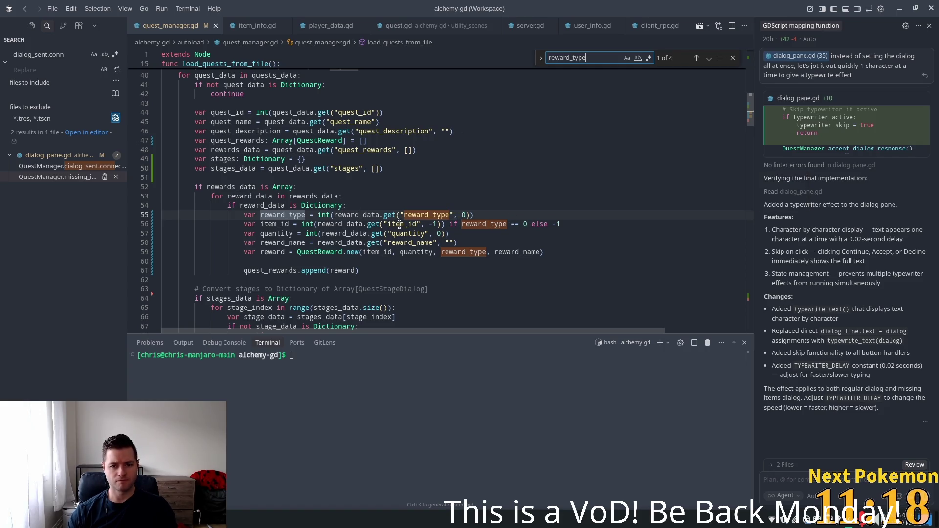
{"action": "double_click", "coordinate": [291, 216]}
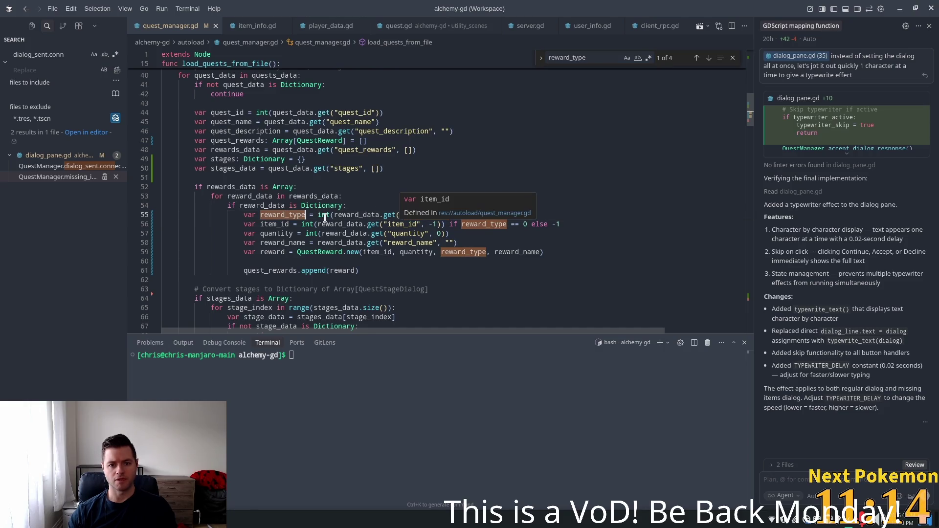
{"action": "key", "text": "Right"}
{"action": "key", "text": "Right"}
{"action": "key", "text": "Right"}
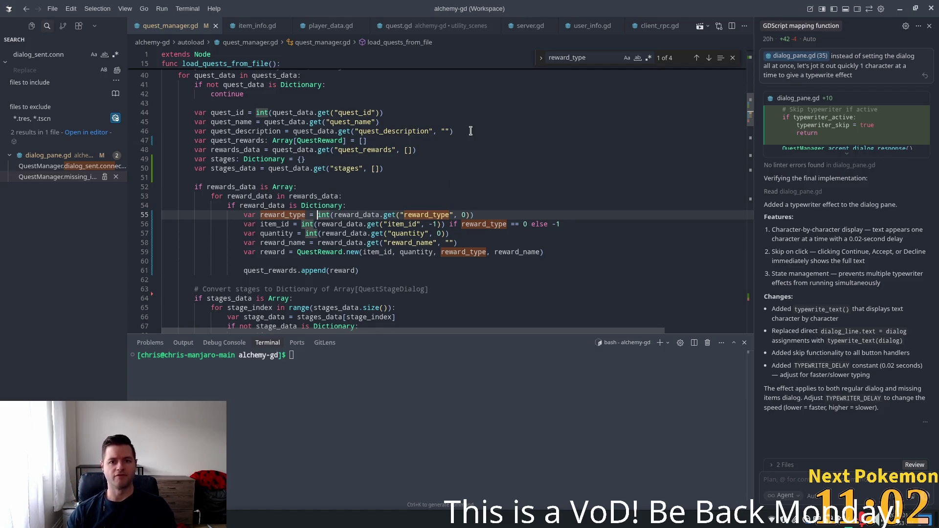
- Search for quest files and view the quest_reward.gd script
{"action": "key", "text": "ctrl+p"}
{"action": "type", "text": "quest"}
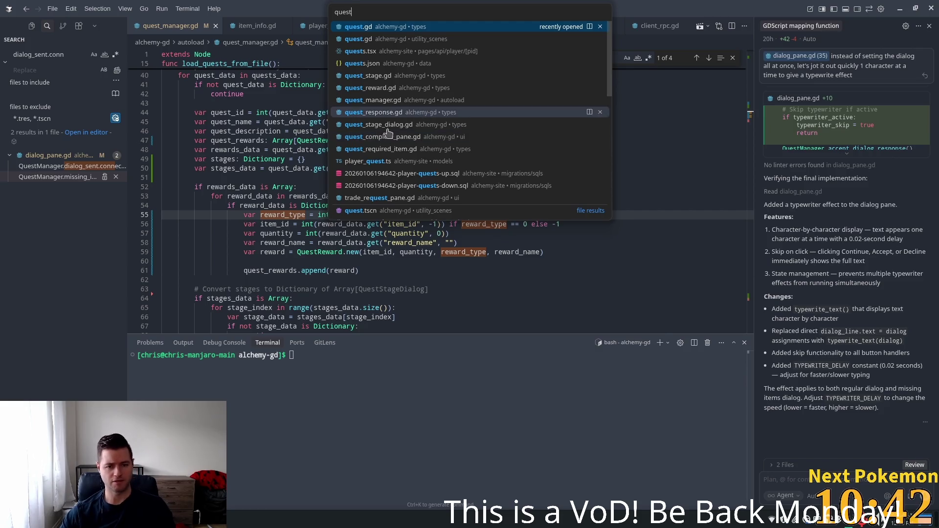
{"action": "left_click", "coordinate": [235, 131]}
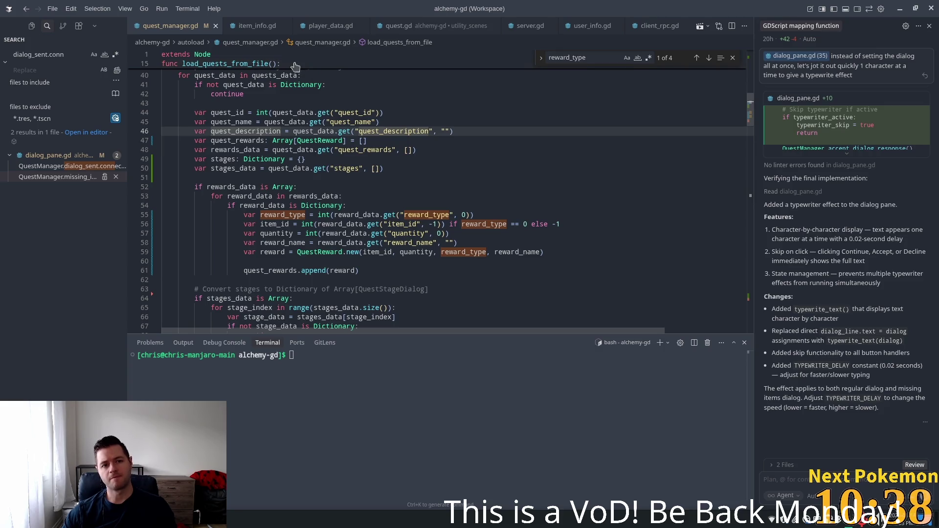
{"action": "scroll", "coordinate": [299, 88], "scroll_direction": "up", "scroll_amount": 3}
{"action": "scroll", "coordinate": [212, 29], "scroll_direction": "up", "scroll_amount": 1}
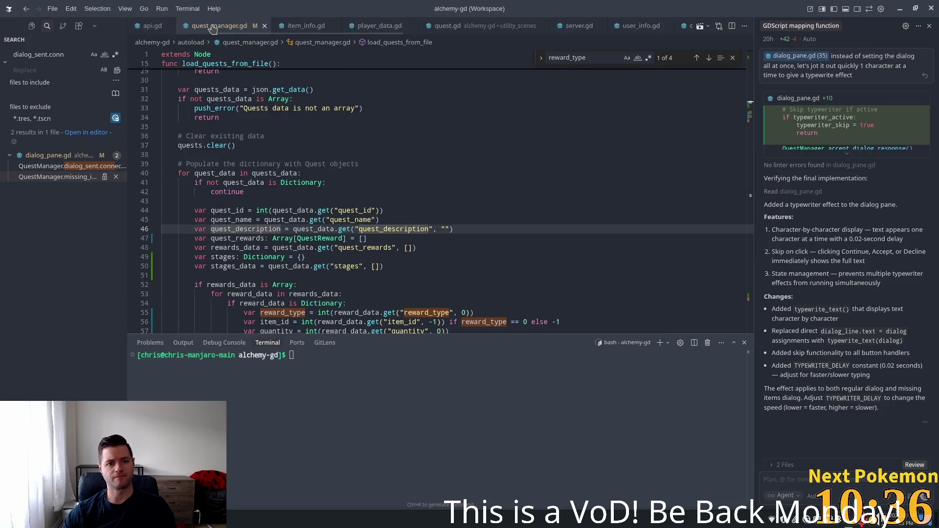
{"action": "scroll", "coordinate": [211, 28], "scroll_direction": "up", "scroll_amount": 4}
{"action": "left_click", "coordinate": [214, 27]}
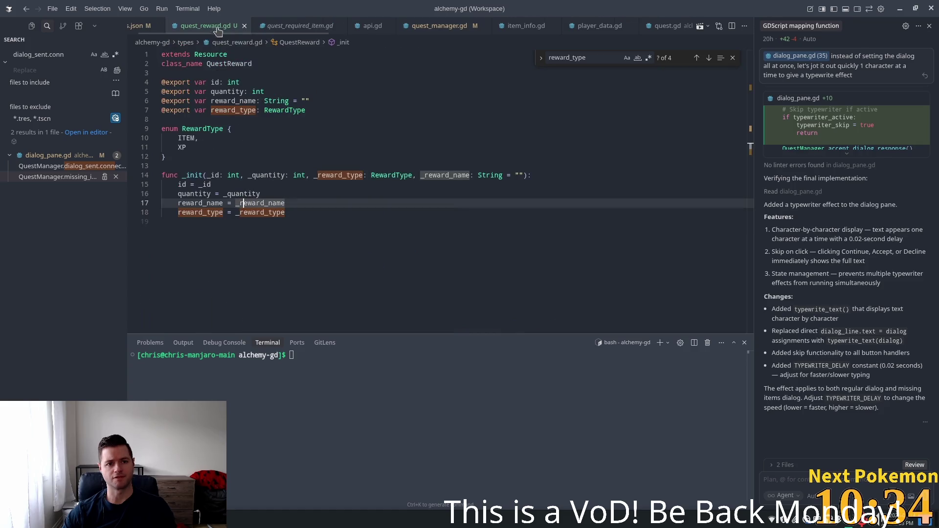
{"action": "scroll", "coordinate": [196, 27], "scroll_direction": "up", "scroll_amount": 1}
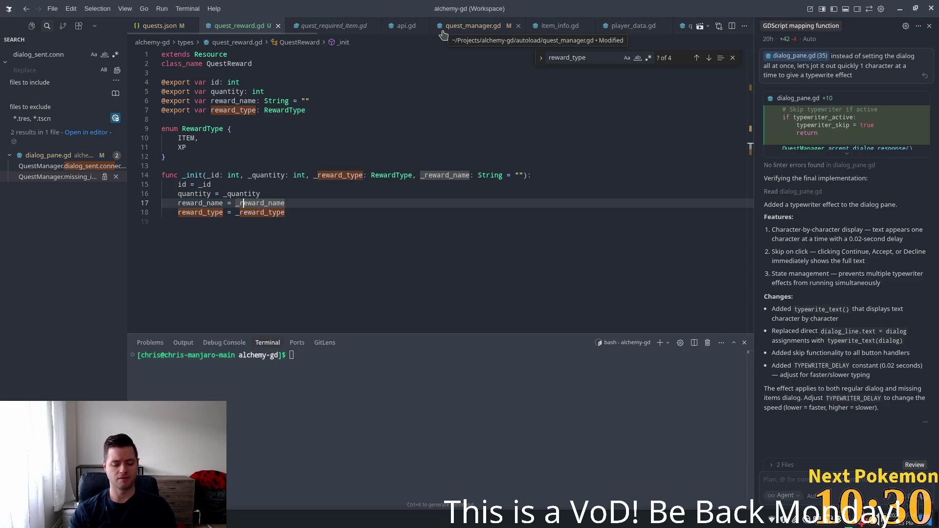
- Quick-open quest_complete_pane.gd by searching 'quest_compl'
{"action": "key", "text": "ctrl+p"}
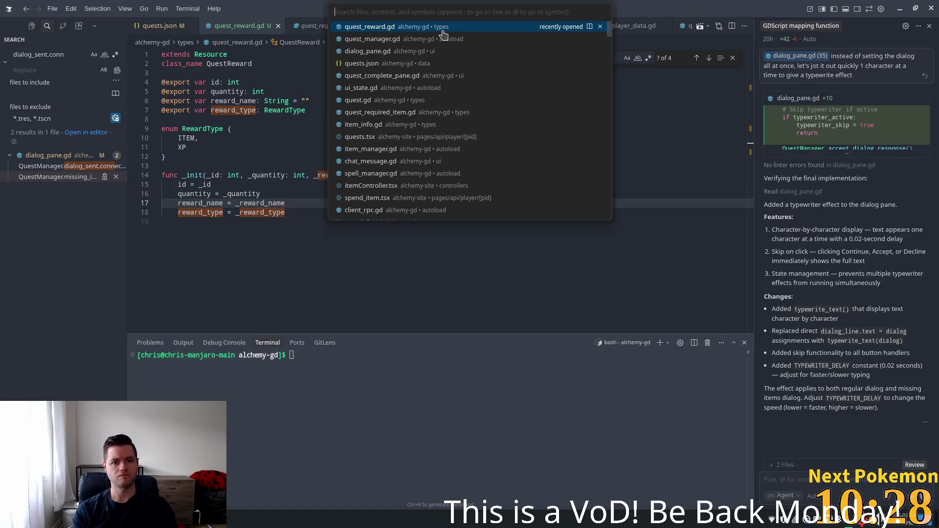
{"action": "type", "text": "q"}
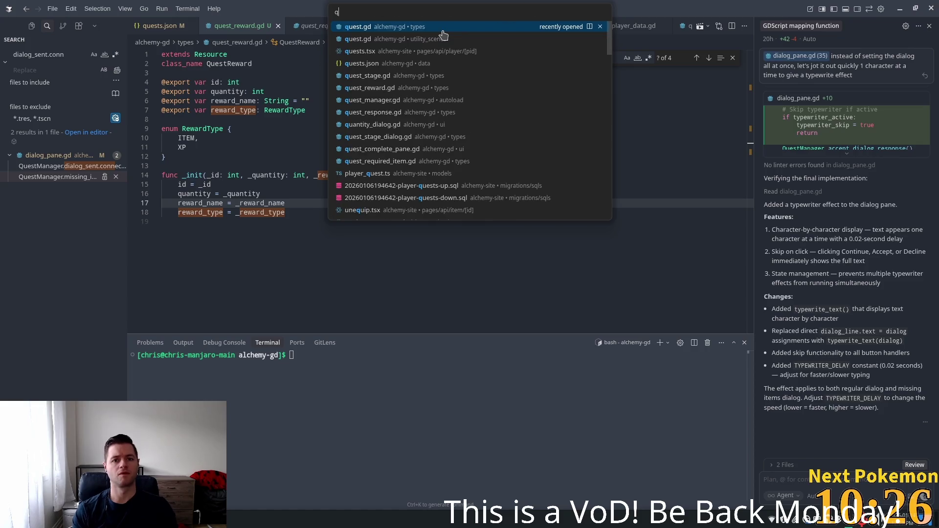
{"action": "type", "text": "uest_compl"}
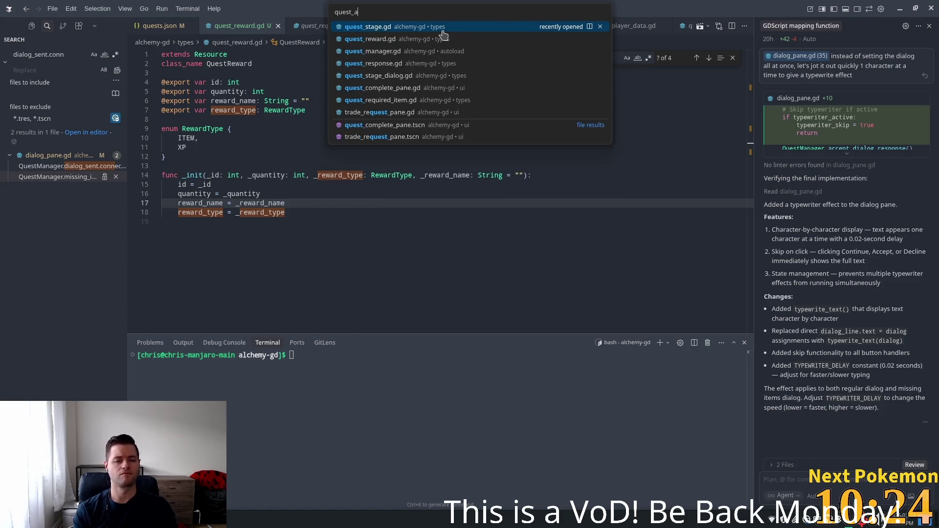
{"action": "left_click", "coordinate": [443, 30]}
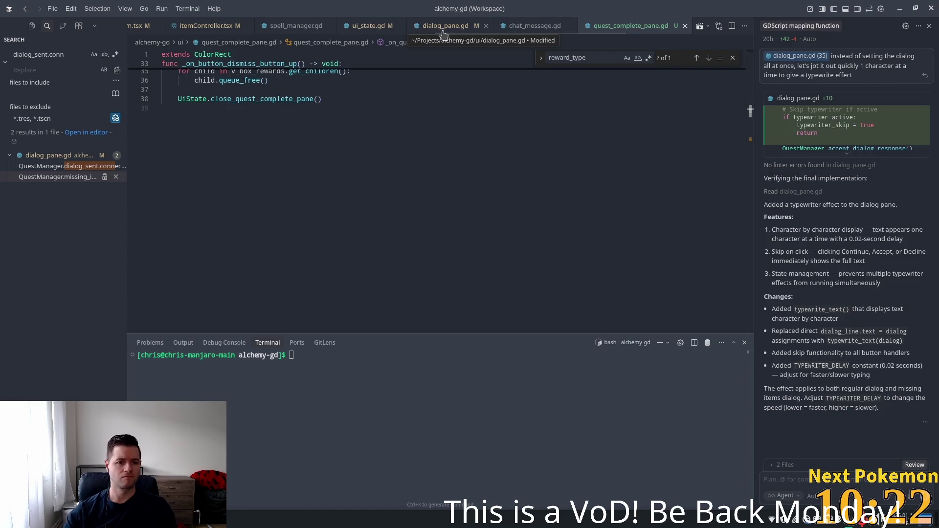
- Change reward.name to reward.reward_name in the non-item label on line 29
{"action": "scroll", "coordinate": [385, 199], "scroll_direction": "up", "scroll_amount": 3}
{"action": "scroll", "coordinate": [385, 198], "scroll_direction": "up", "scroll_amount": 6}
{"action": "scroll", "coordinate": [381, 206], "scroll_direction": "down", "scroll_amount": 2}
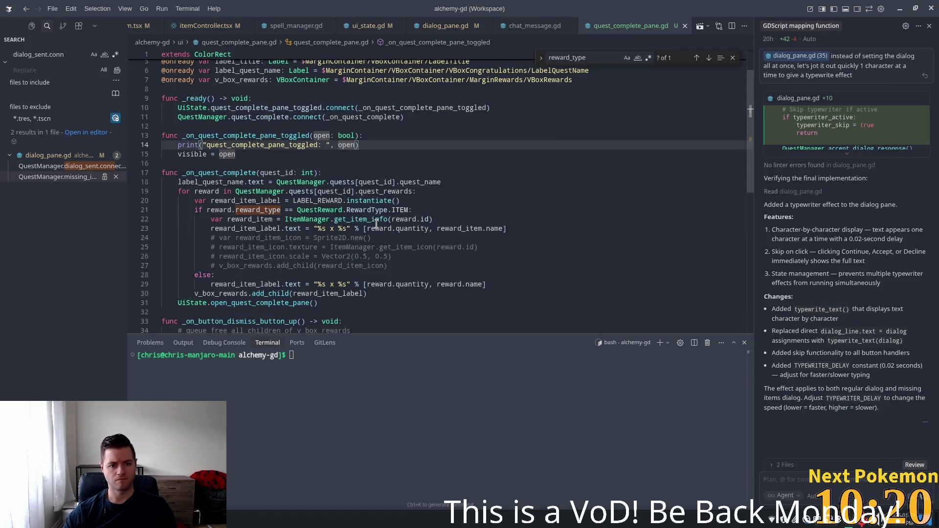
{"action": "left_click", "coordinate": [368, 201]}
{"action": "scroll", "coordinate": [381, 209], "scroll_direction": "down", "scroll_amount": 3}
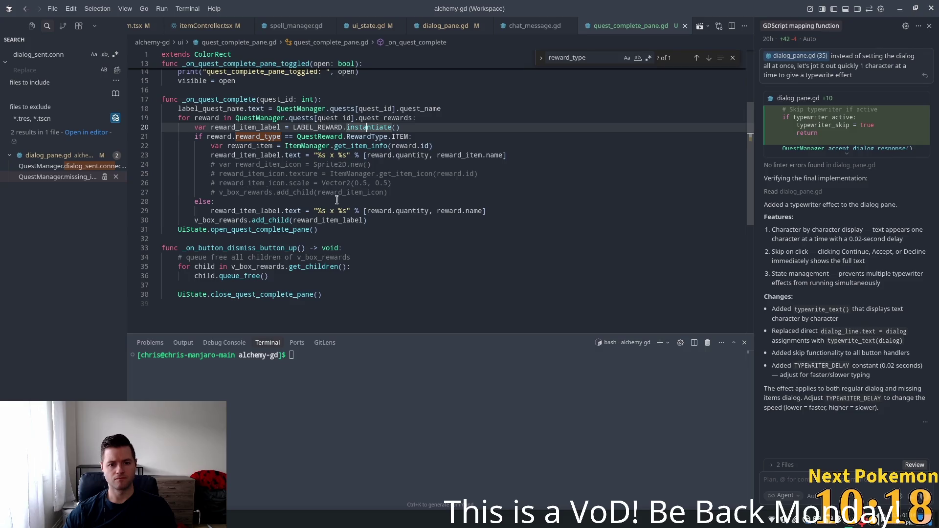
{"action": "left_click", "coordinate": [321, 211]}
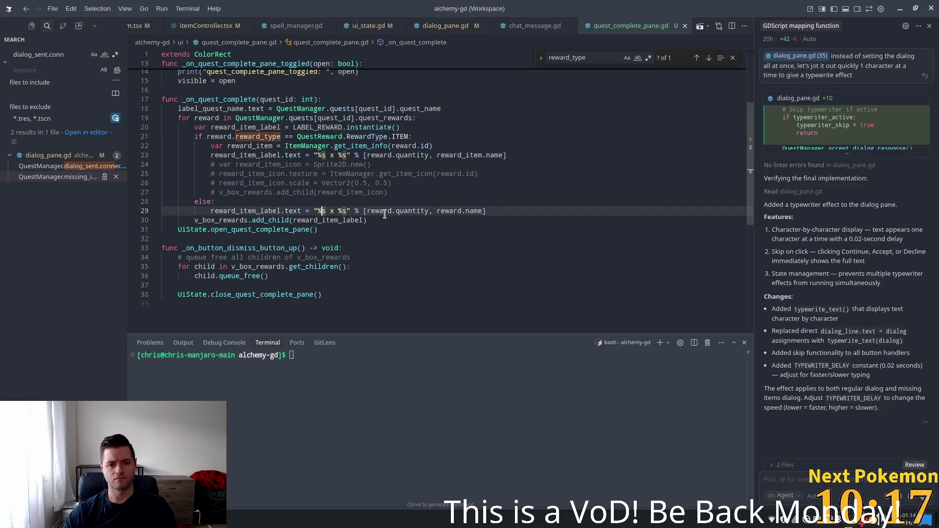
{"action": "double_click", "coordinate": [467, 211]}
{"action": "type", "text": "reward_name"}
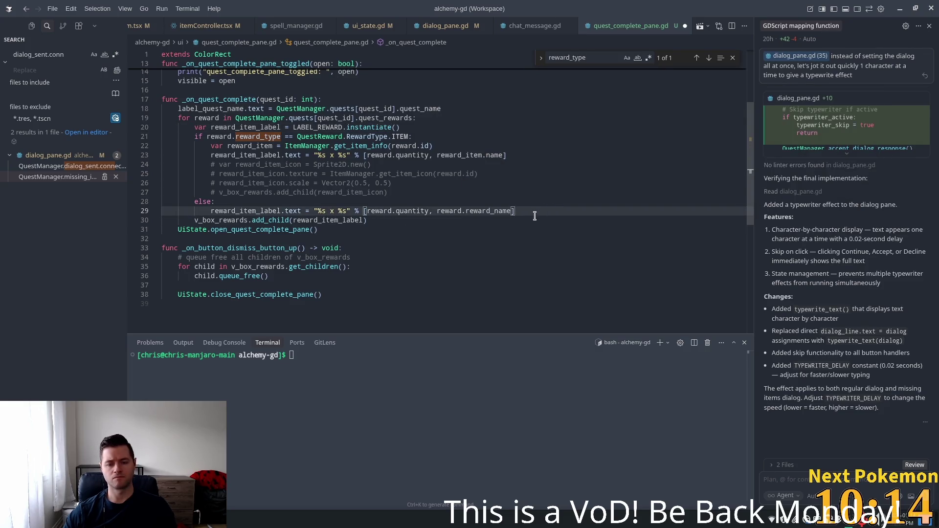
- Insert blank lines after line 29 and above the reward type check, then bring up phpMyAdmin
{"action": "key", "text": "Up"}
{"action": "key", "text": "Up"}
{"action": "key", "text": "Up"}
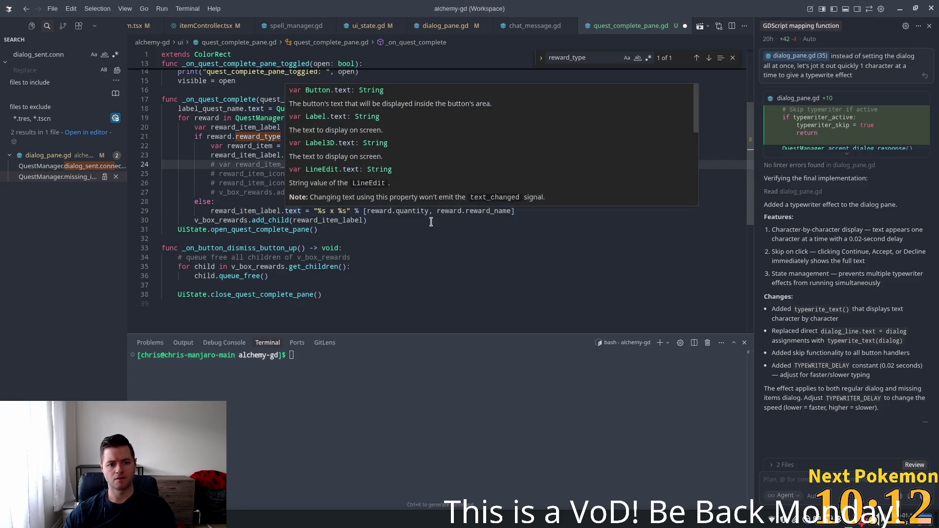
{"action": "left_click", "coordinate": [543, 211]}
{"action": "key", "text": "Return"}
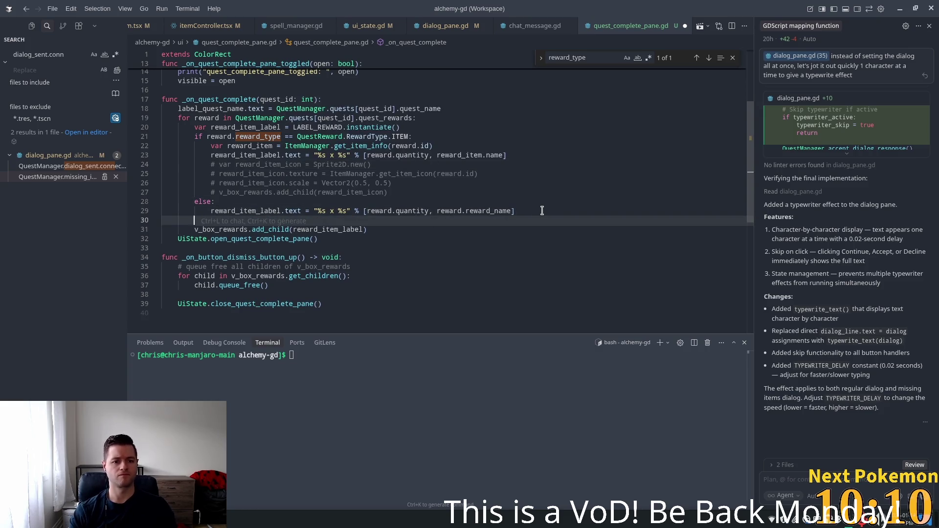
{"action": "left_click", "coordinate": [422, 134]}
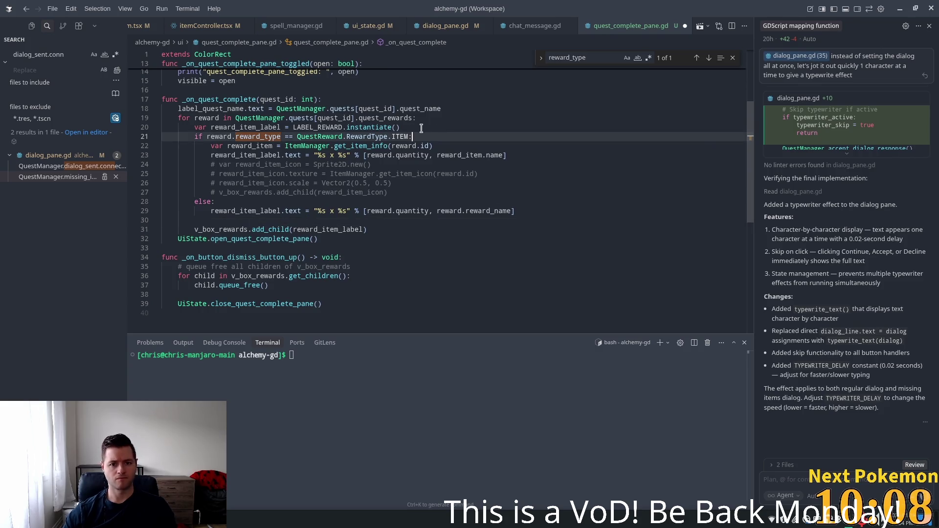
{"action": "key", "text": "ctrl+shift+Return"}
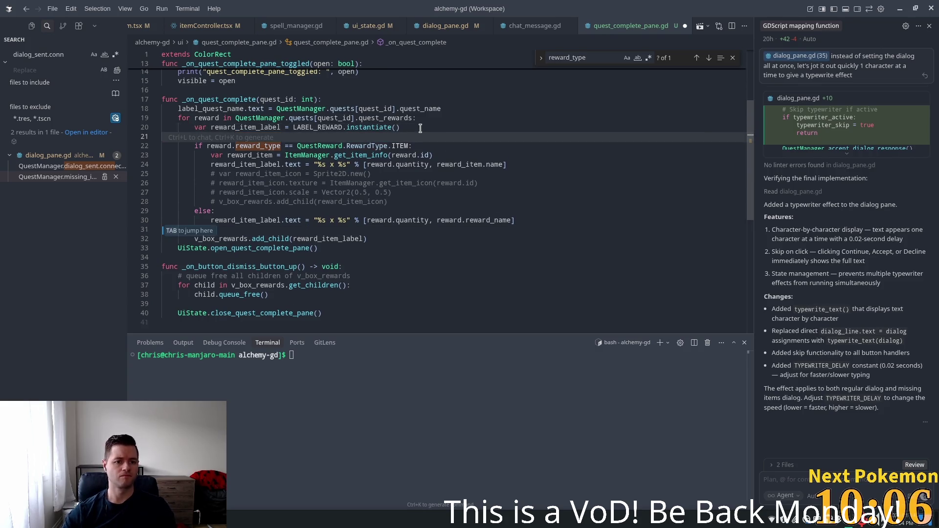
{"action": "left_click", "coordinate": [365, 164]}
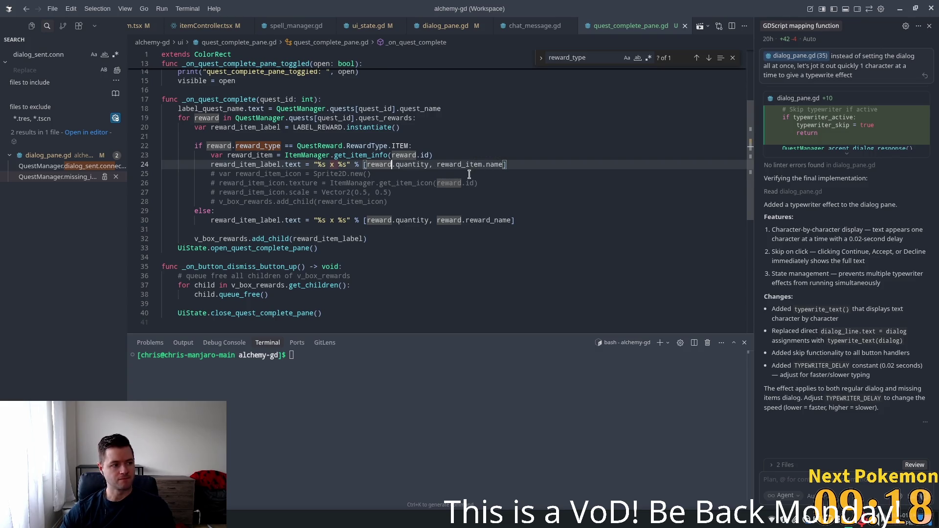
{"action": "left_click", "coordinate": [429, 128]}
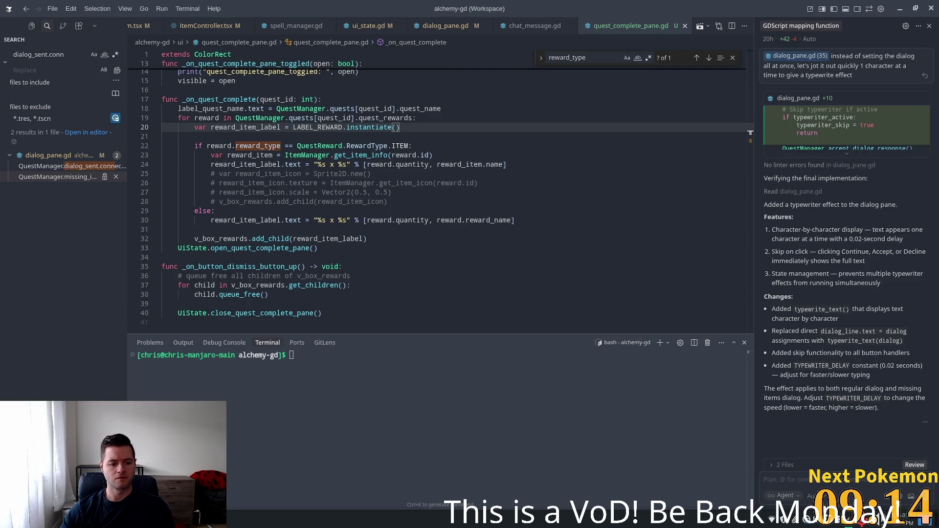
{"action": "key", "text": "alt+Tab"}
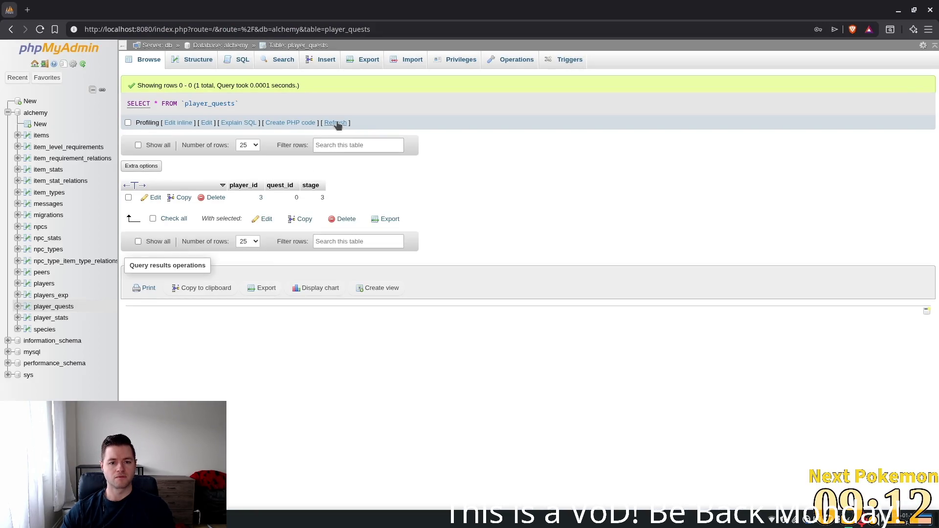
- Refresh player_quests, change the quest row's stage cell from 4 to 3, and switch back to Godot
{"action": "left_click", "coordinate": [335, 122]}
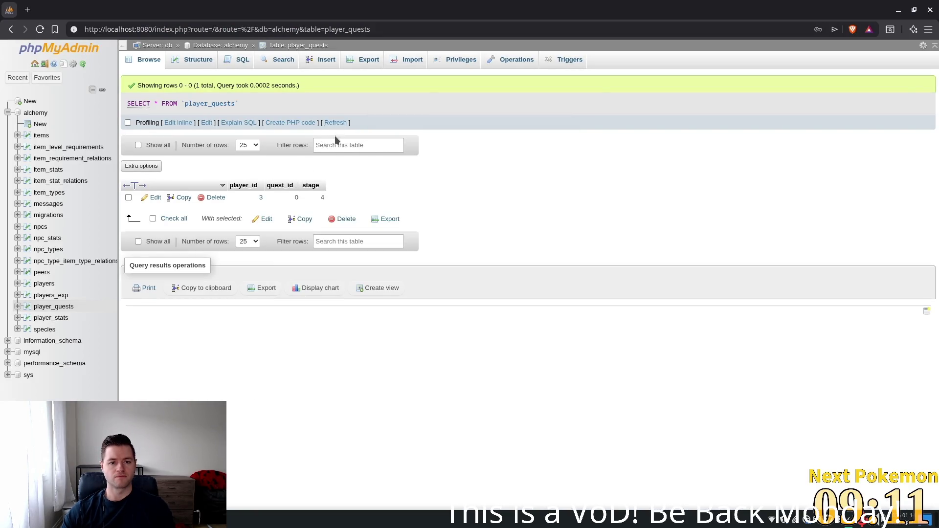
{"action": "double_click", "coordinate": [322, 196]}
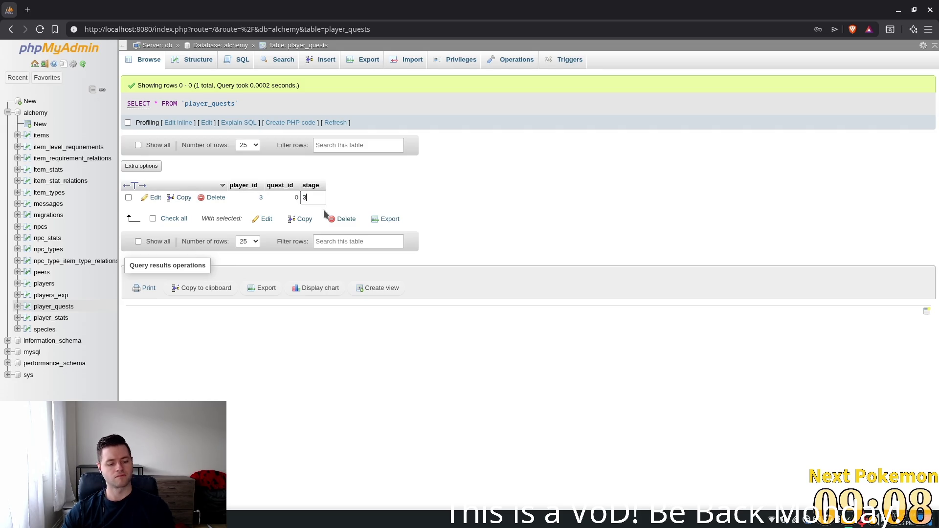
{"action": "key", "text": "Return"}
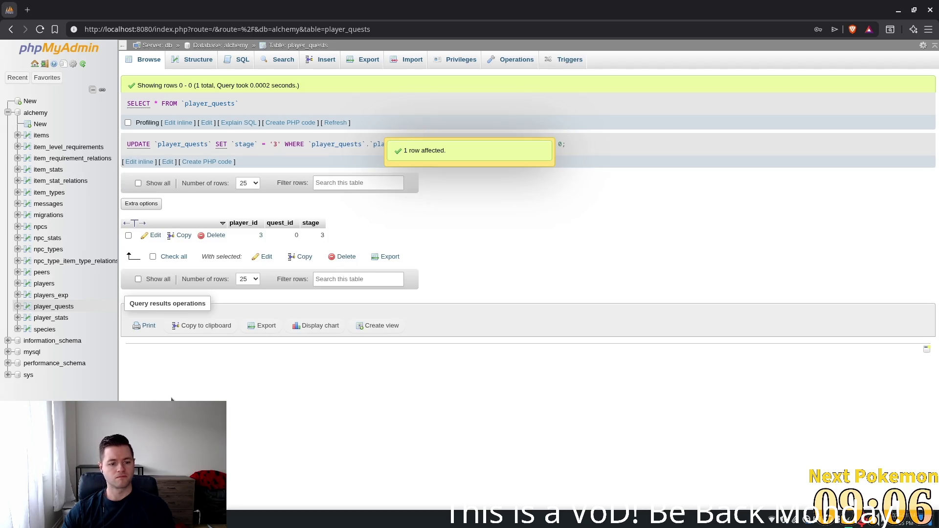
{"action": "key", "text": "alt+Tab"}
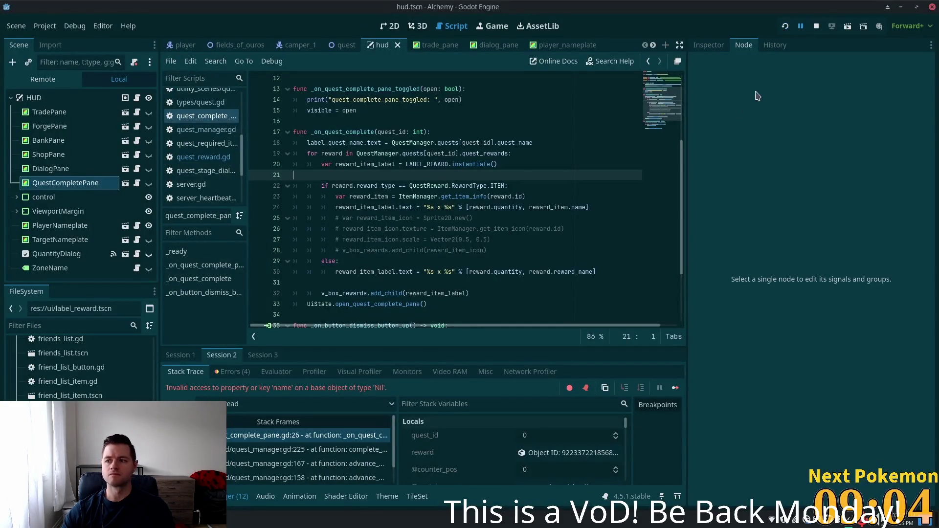
- Relaunch the game, arrange its windows, and continue the Camper dialog until the debugger breaks at line 24
{"action": "key", "text": "F5"}
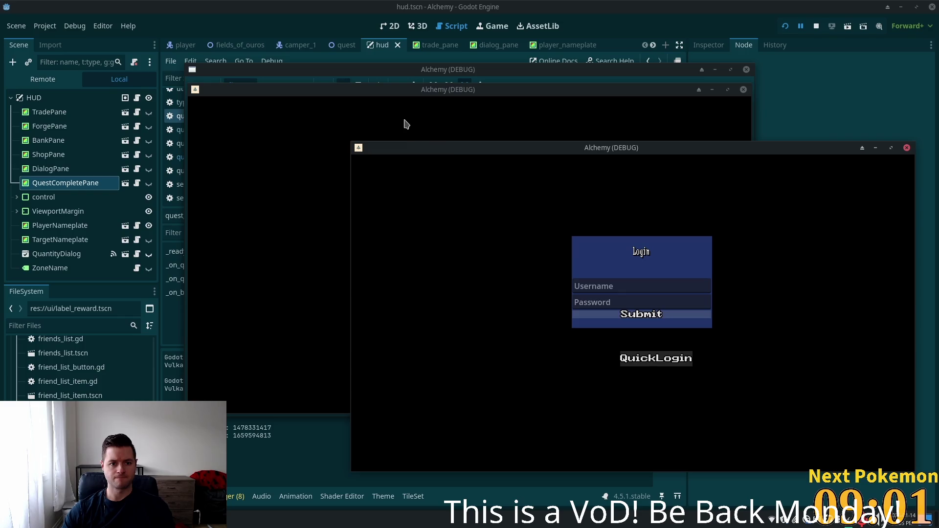
{"action": "mouse_move", "coordinate": [405, 127]}
{"action": "left_mouse_down"}
{"action": "mouse_move", "coordinate": [367, 103]}
{"action": "mouse_move", "coordinate": [203, 144]}
{"action": "left_mouse_up"}
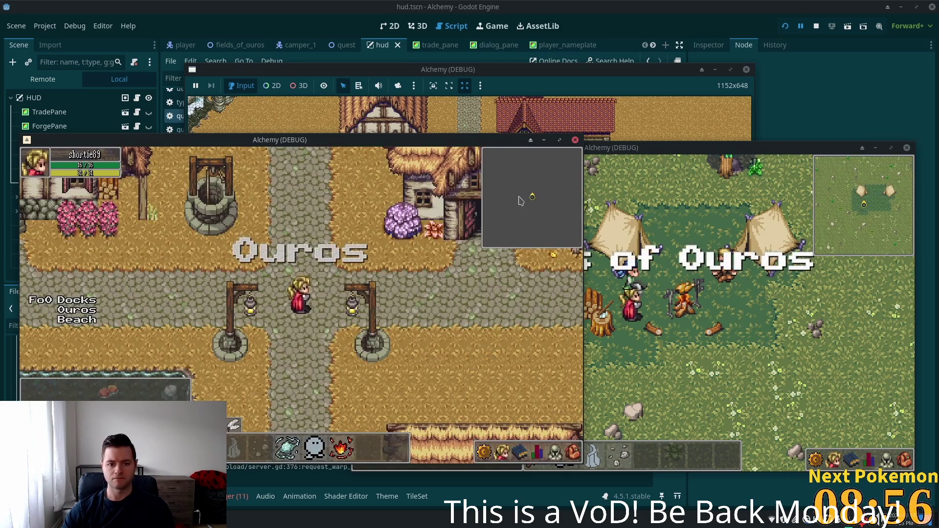
{"action": "left_click", "coordinate": [756, 258]}
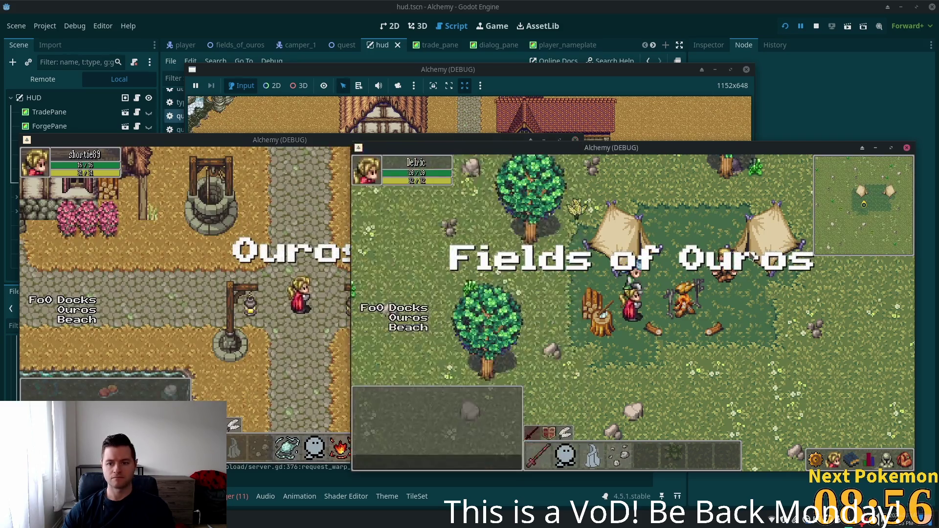
{"action": "key", "text": "e"}
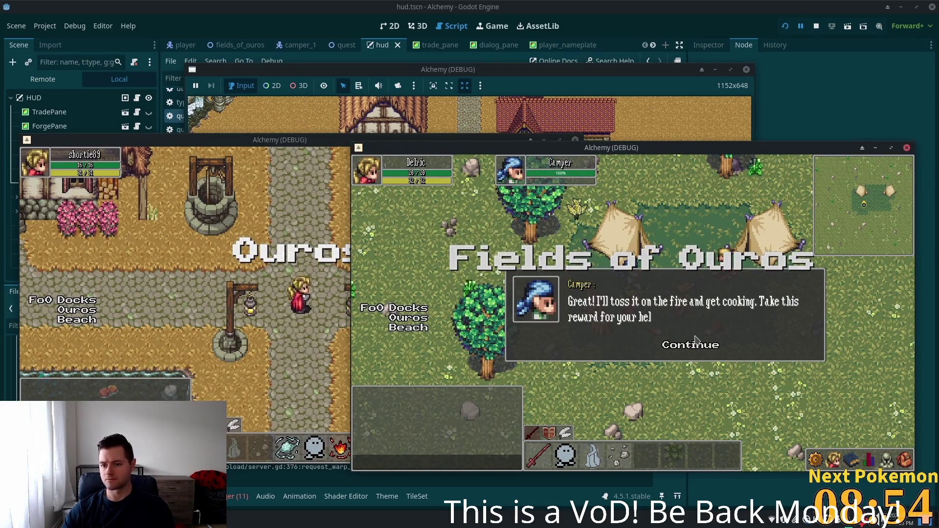
{"action": "left_click", "coordinate": [689, 345]}
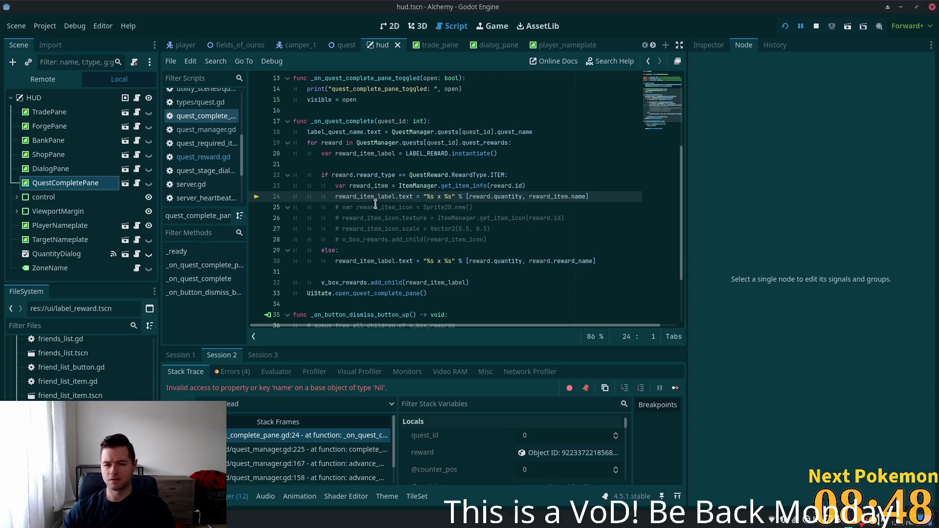
- Highlight the reward_type check on line 22 of quest_complete_pane.gd
{"action": "double_click", "coordinate": [370, 178]}
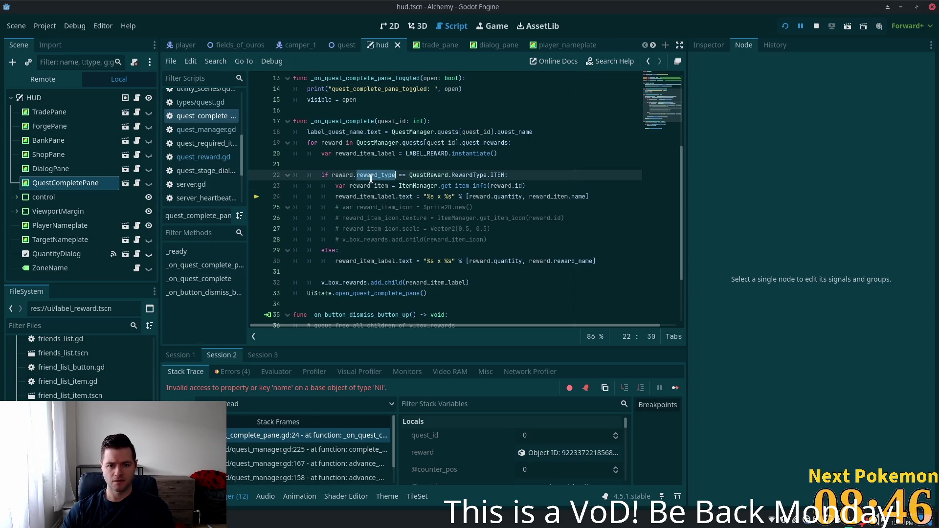
{"action": "left_click", "coordinate": [532, 179]}
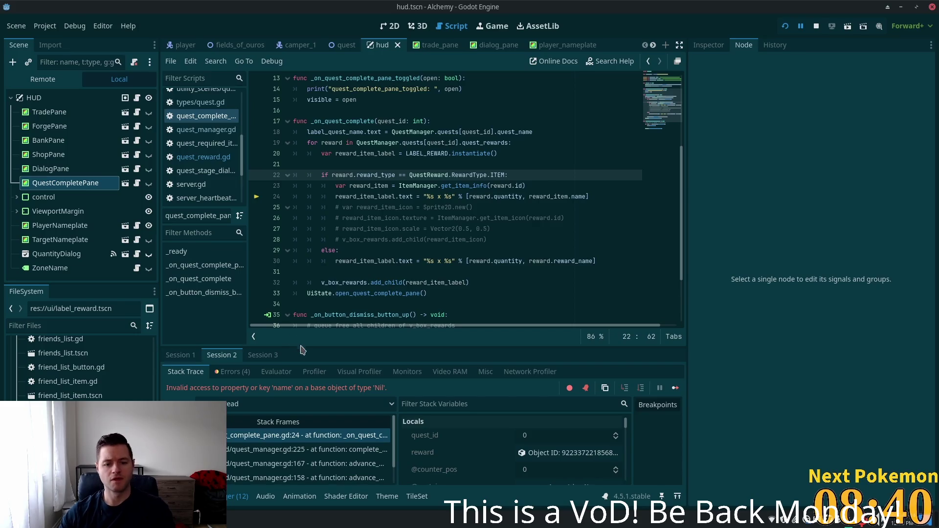
{"action": "scroll", "coordinate": [528, 438], "scroll_direction": "down", "scroll_amount": 1}
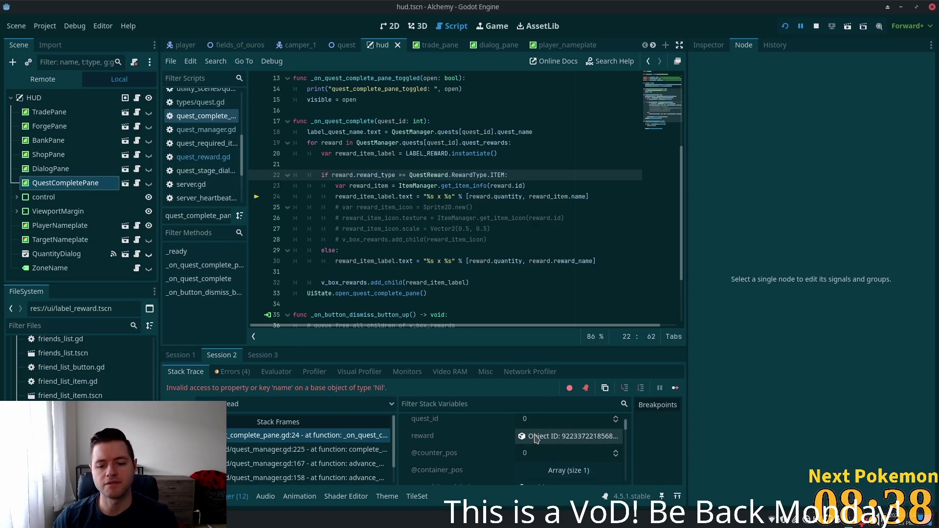
- Open the paused reward in the Inspector: ID -1, Quantity 50, empty Reward Name, Type Item
{"action": "left_click", "coordinate": [556, 437]}
{"action": "left_click", "coordinate": [553, 438]}
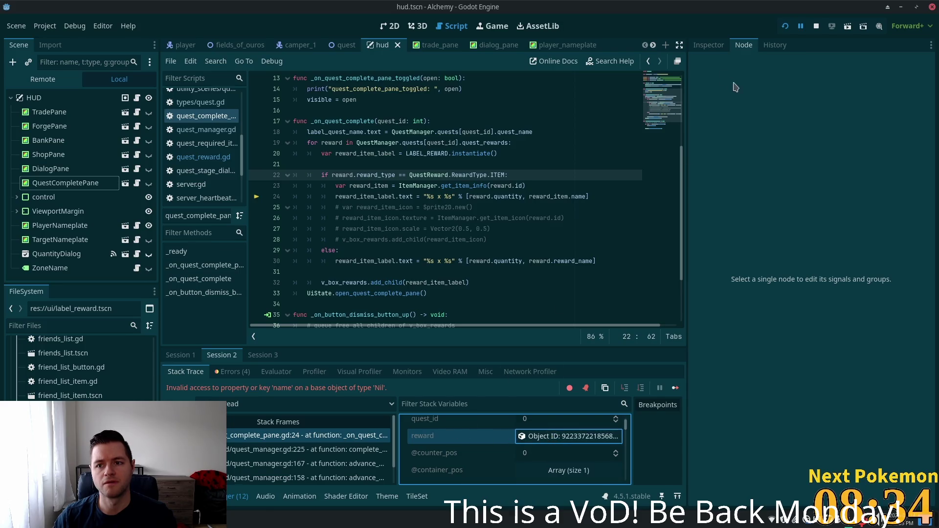
{"action": "left_click", "coordinate": [709, 45]}
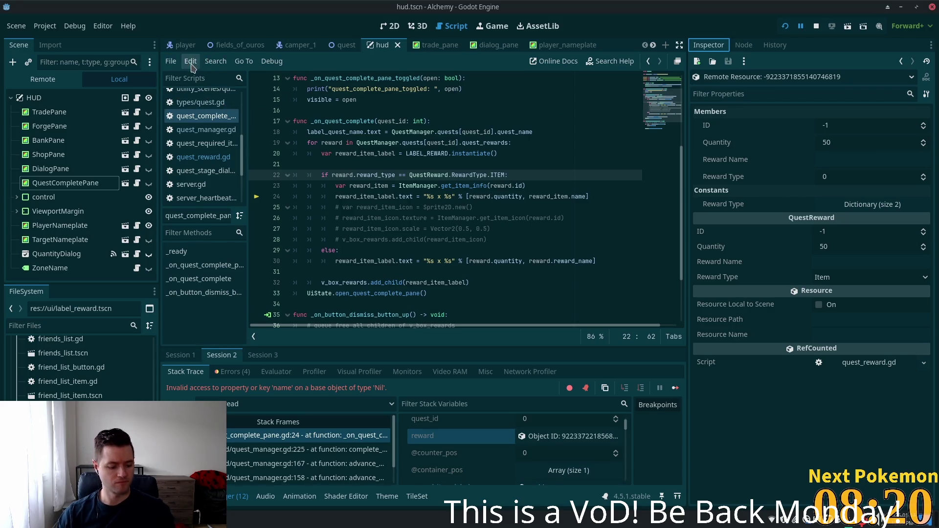
{"action": "key", "text": "alt+Tab"}
{"action": "scroll", "coordinate": [176, 29], "scroll_direction": "up", "scroll_amount": 5}
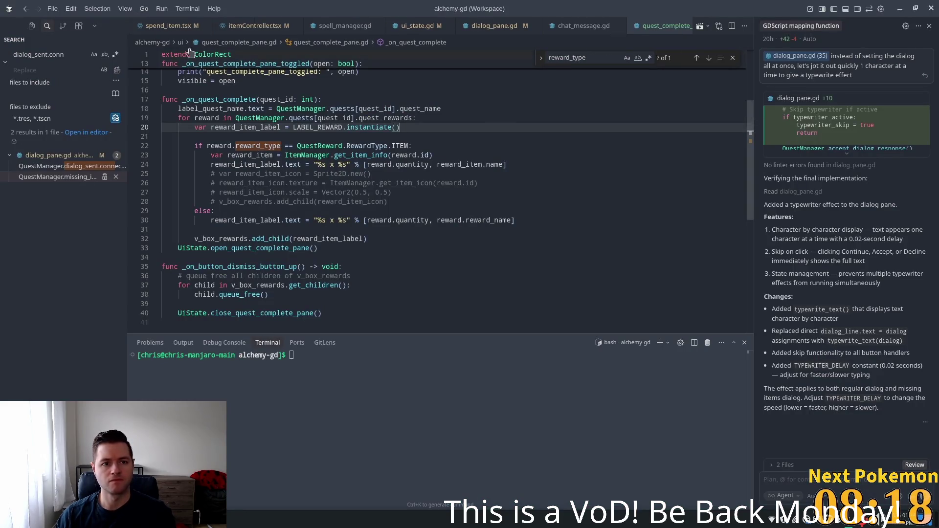
- Open quests.json and check the first quest reward entry: reward_type 0 with an empty reward_name
{"action": "scroll", "coordinate": [175, 29], "scroll_direction": "up", "scroll_amount": 5}
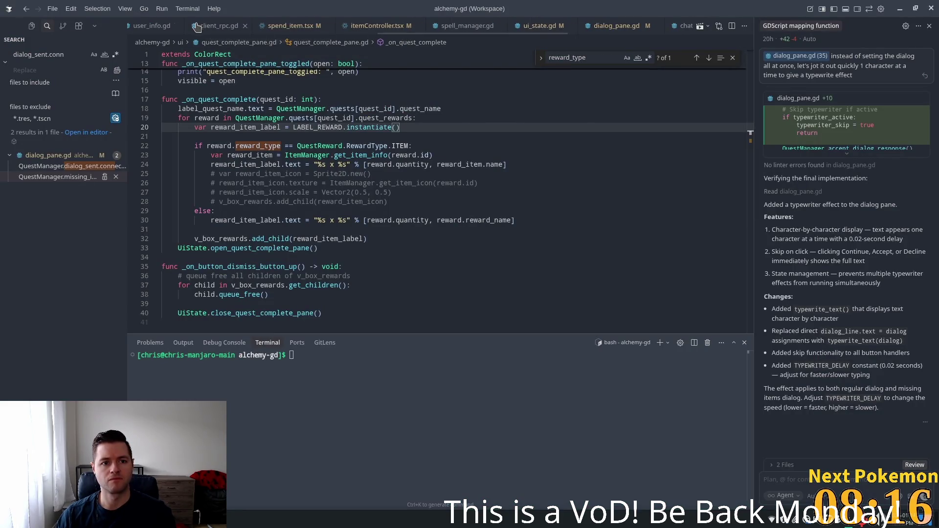
{"action": "scroll", "coordinate": [198, 28], "scroll_direction": "up", "scroll_amount": 5}
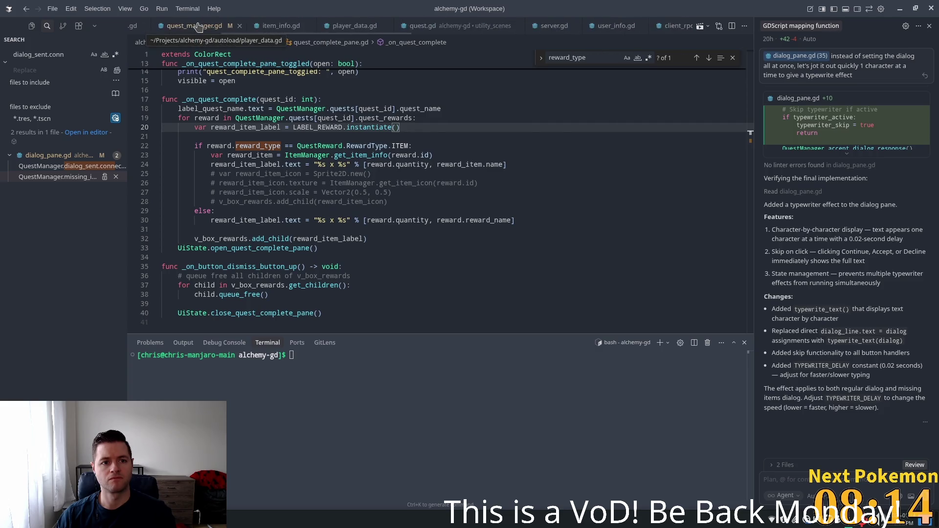
{"action": "scroll", "coordinate": [199, 27], "scroll_direction": "up", "scroll_amount": 5}
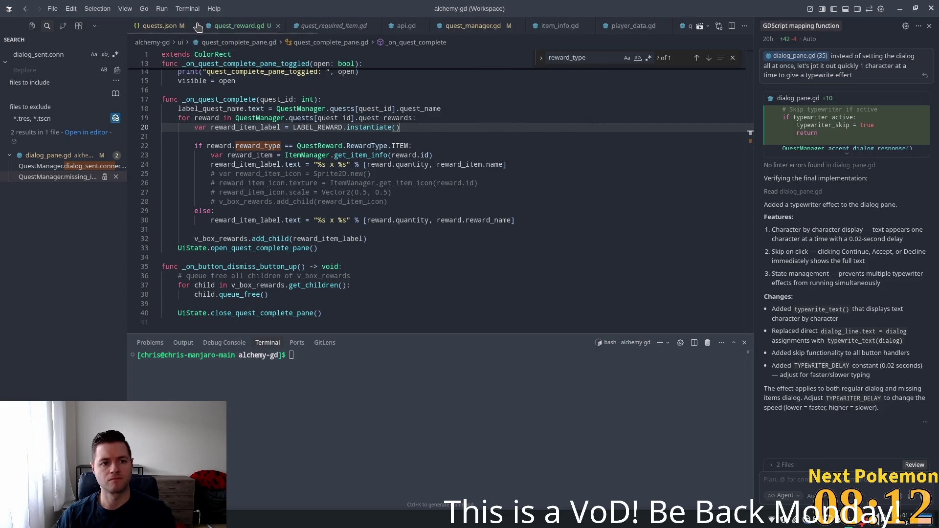
{"action": "left_click", "coordinate": [176, 26]}
{"action": "left_click_drag", "start_coordinate": [750, 262], "coordinate": [738, 109]}
{"action": "left_click", "coordinate": [286, 143]}
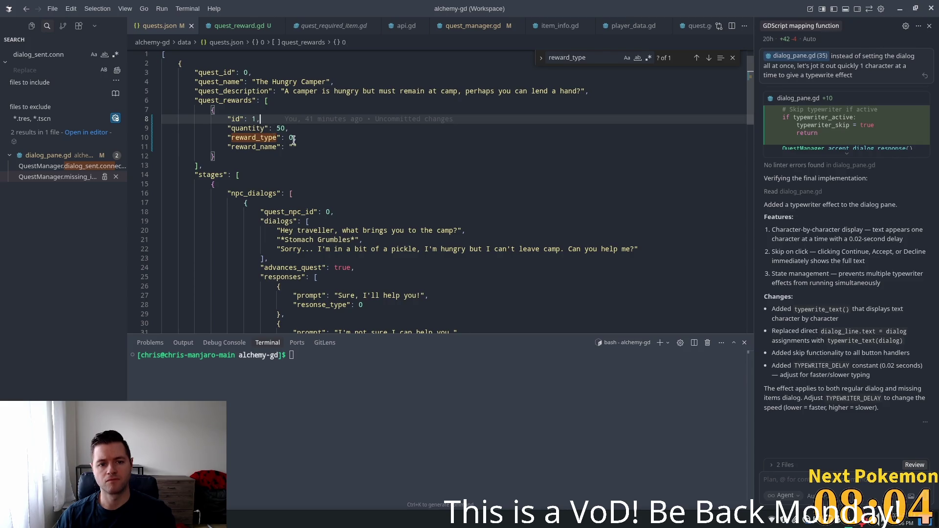
{"action": "key", "text": "alt+Tab"}
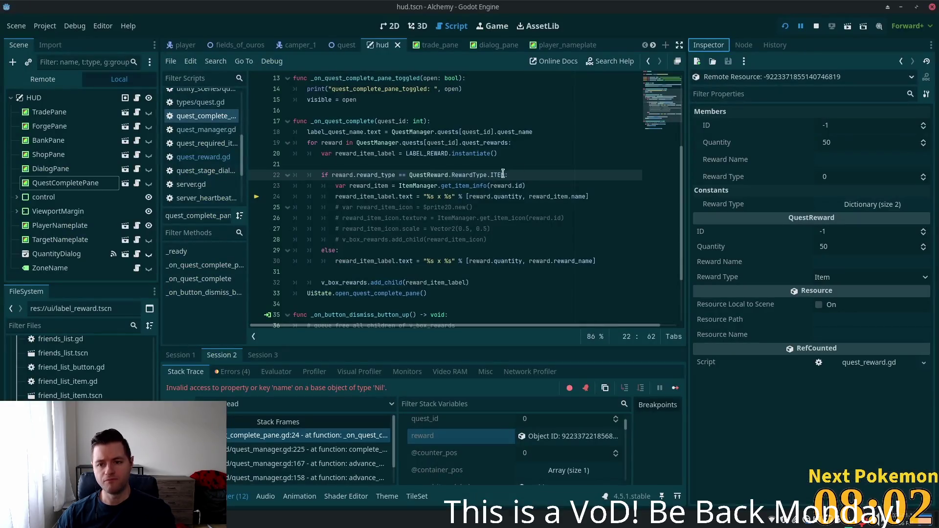
- Confirm the paused reward's Reward Type is 0 and Quantity is 50 in the Inspector
{"action": "left_click", "coordinate": [746, 177]}
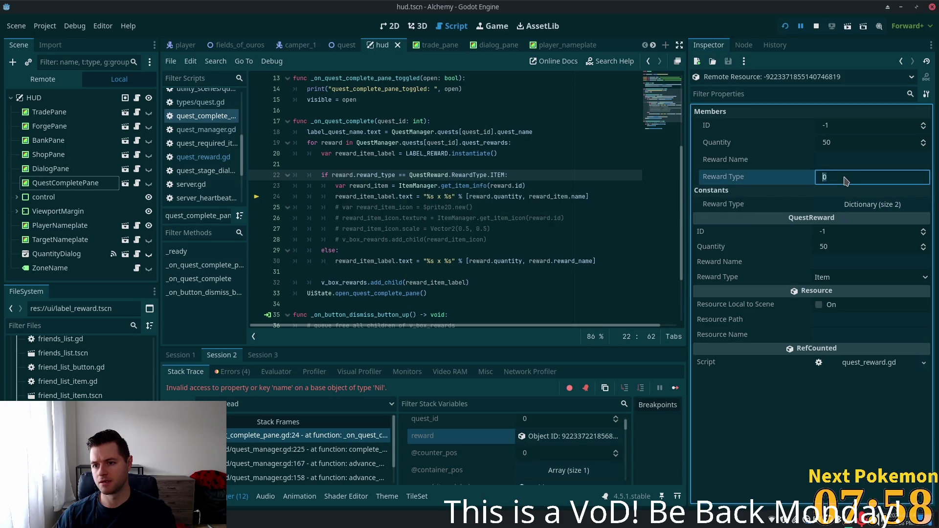
{"action": "left_click", "coordinate": [744, 146]}
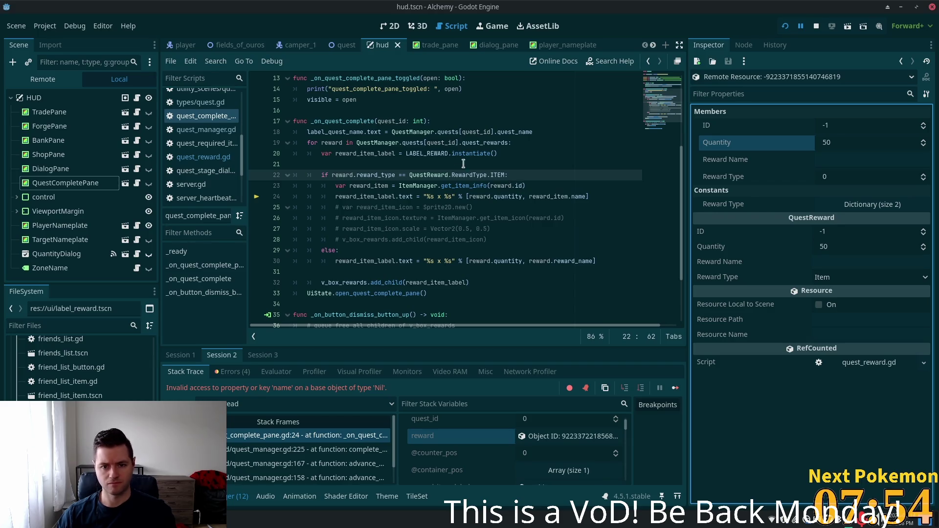
{"action": "key", "text": "alt+Tab"}
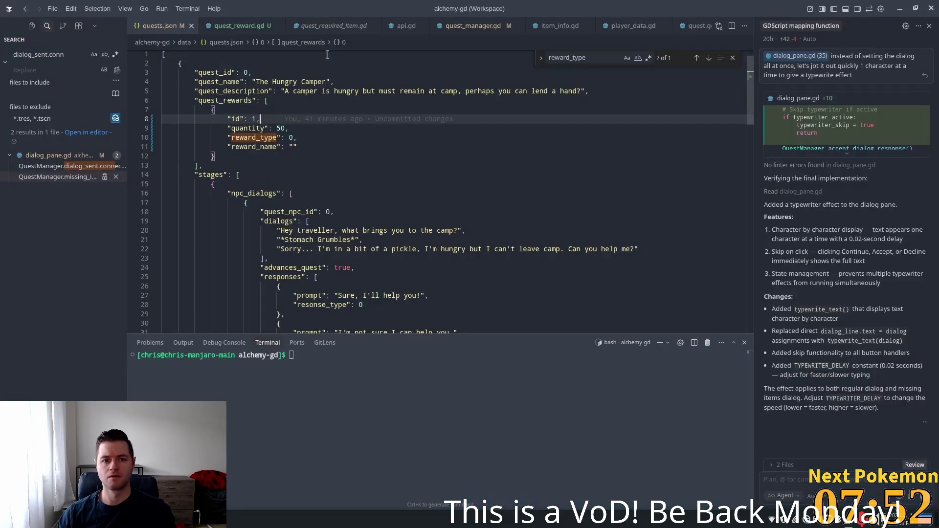
- Open quest_manager.gd and scroll to the reward_type and item_id parsing lines in the rewards loop
{"action": "left_click", "coordinate": [468, 30]}
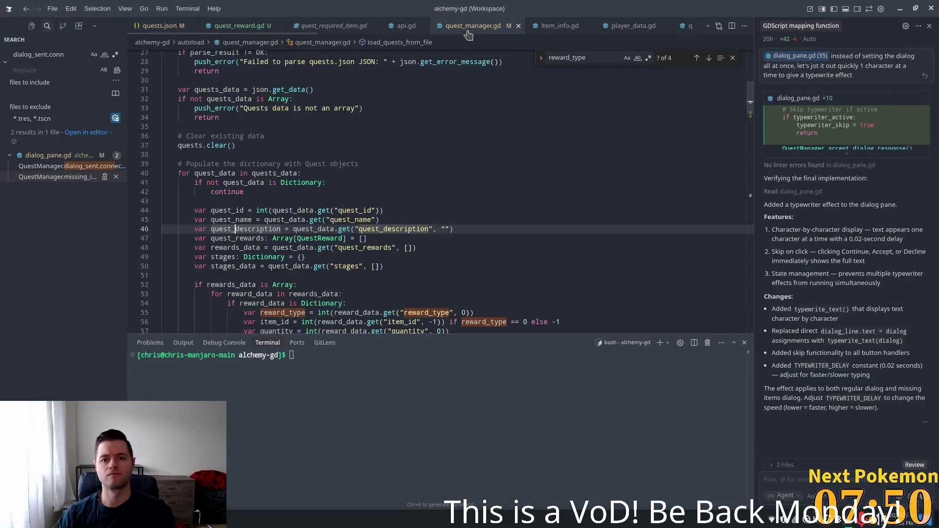
{"action": "scroll", "coordinate": [334, 207], "scroll_direction": "down", "scroll_amount": 3}
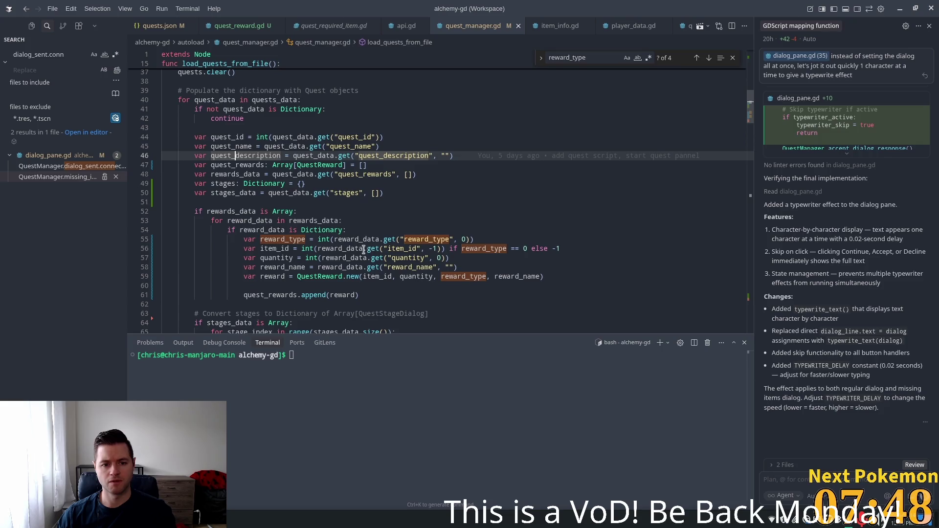
{"action": "left_click", "coordinate": [411, 239]}
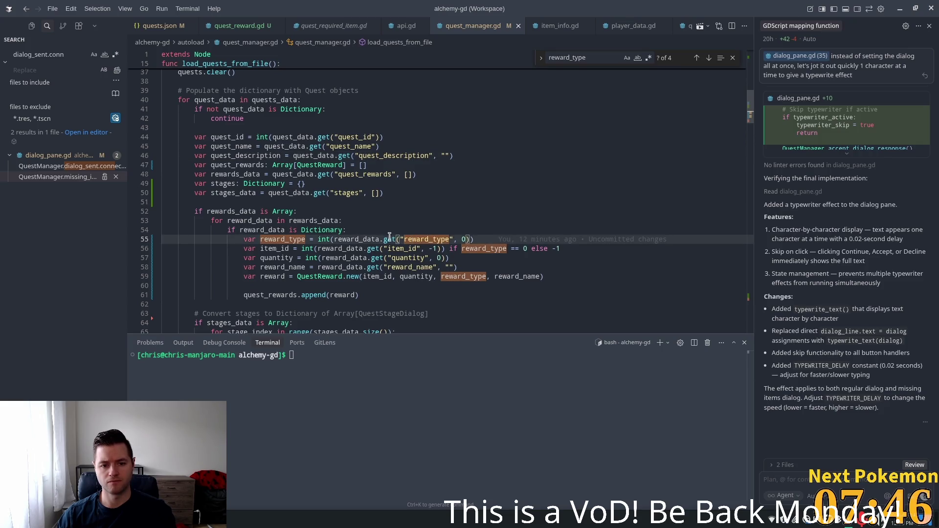
{"action": "scroll", "coordinate": [333, 244], "scroll_direction": "down", "scroll_amount": 2}
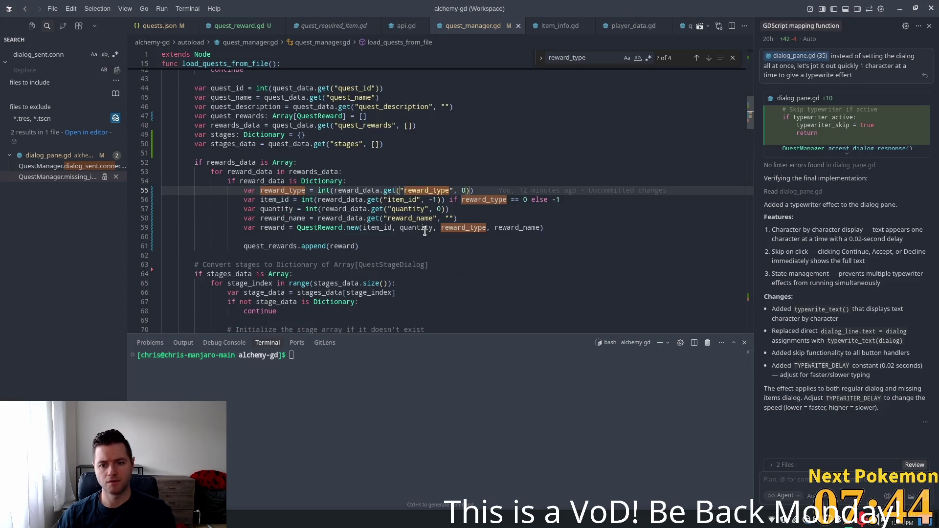
{"action": "left_click", "coordinate": [384, 199]}
{"action": "left_click", "coordinate": [308, 199]}
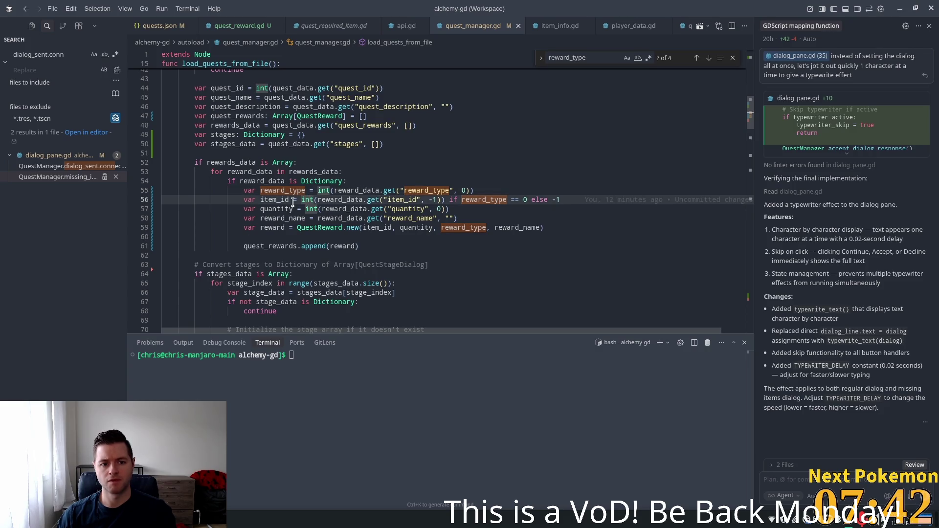
- Highlight item_id's uses and add a breakpoint on line 57
{"action": "mouse_move", "coordinate": [320, 201]}
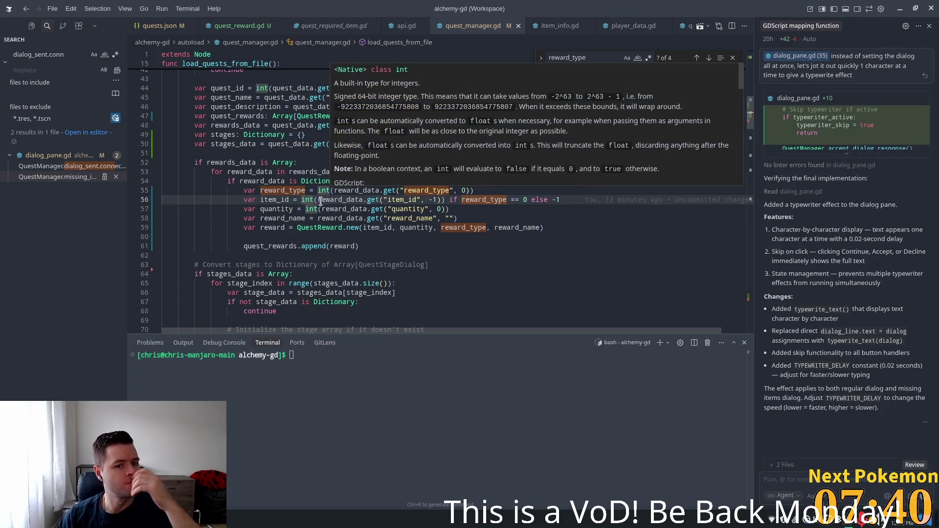
{"action": "double_click", "coordinate": [274, 200]}
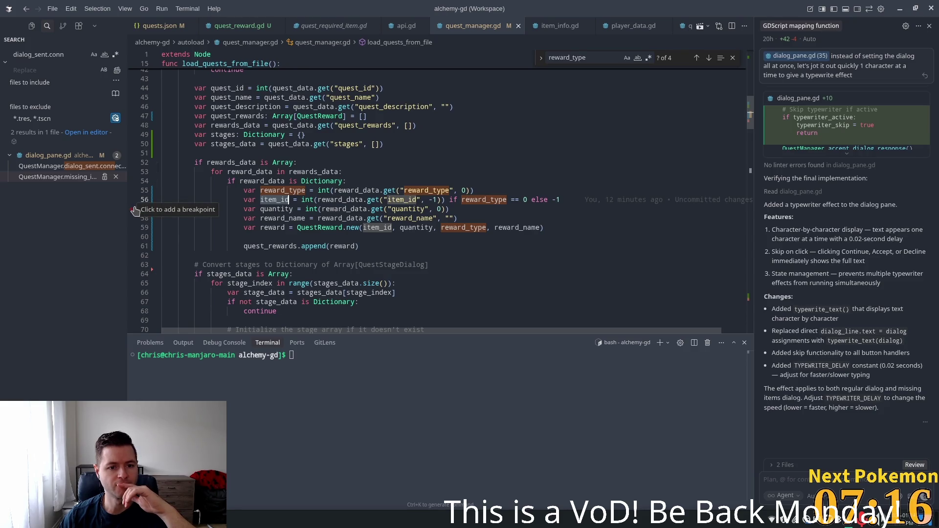
{"action": "left_click", "coordinate": [133, 209]}
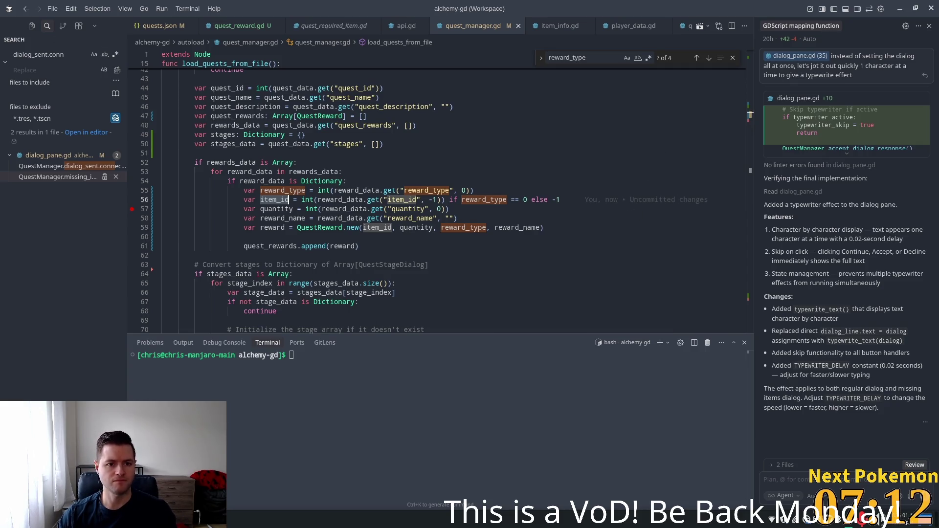
{"action": "key", "text": "alt+Tab"}
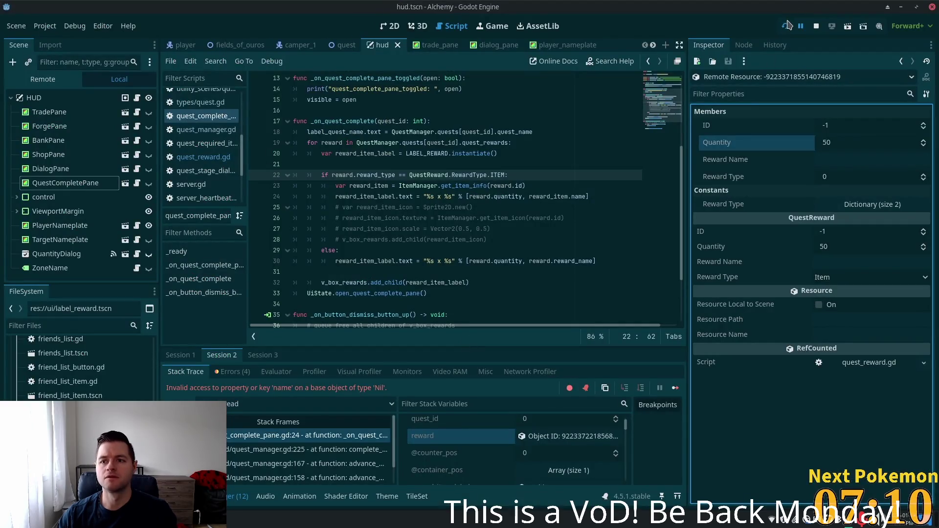
- Restart the running game and open quest_manager.gd in Godot's script editor
{"action": "left_click", "coordinate": [786, 24]}
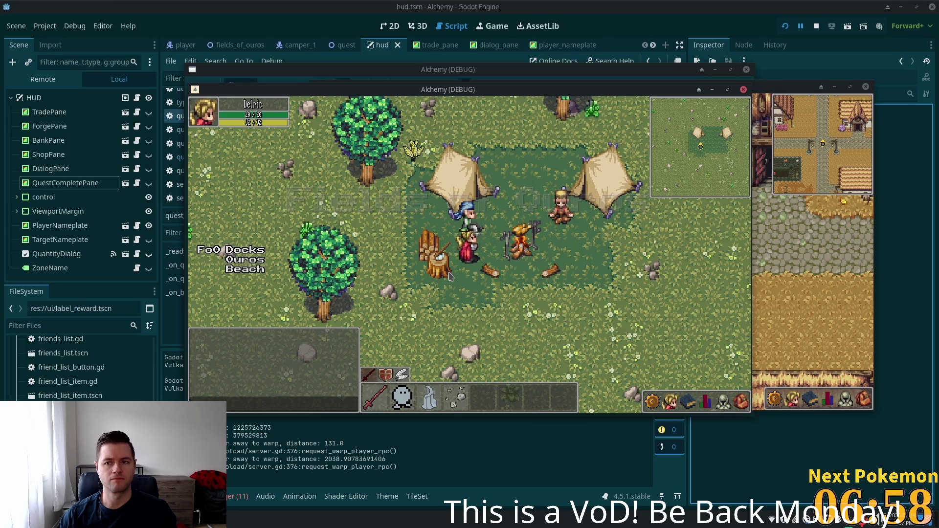
{"action": "key", "text": "alt+Tab"}
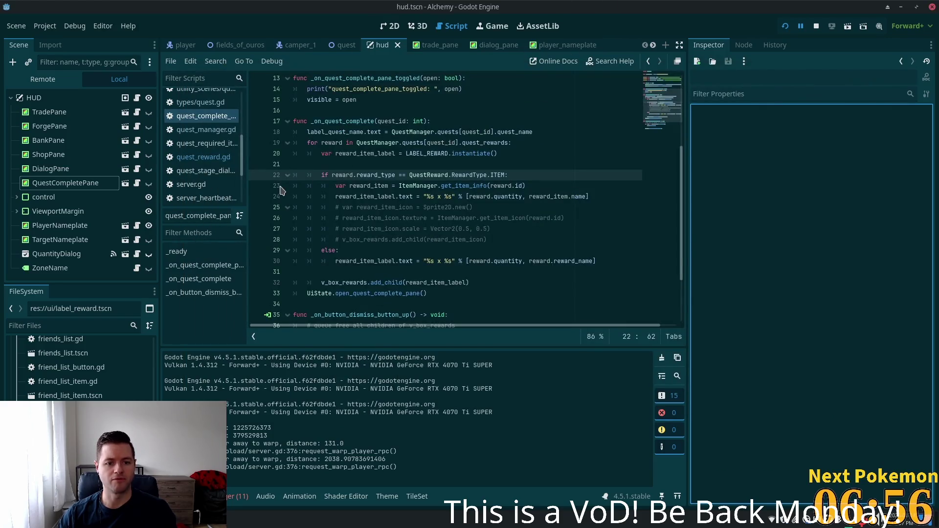
{"action": "key", "text": "alt+Tab"}
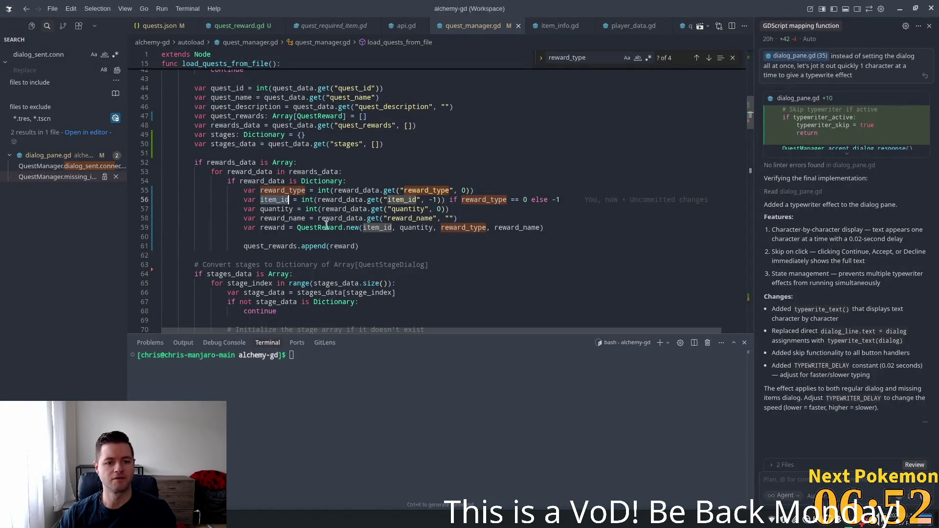
{"action": "key", "text": "alt+Tab"}
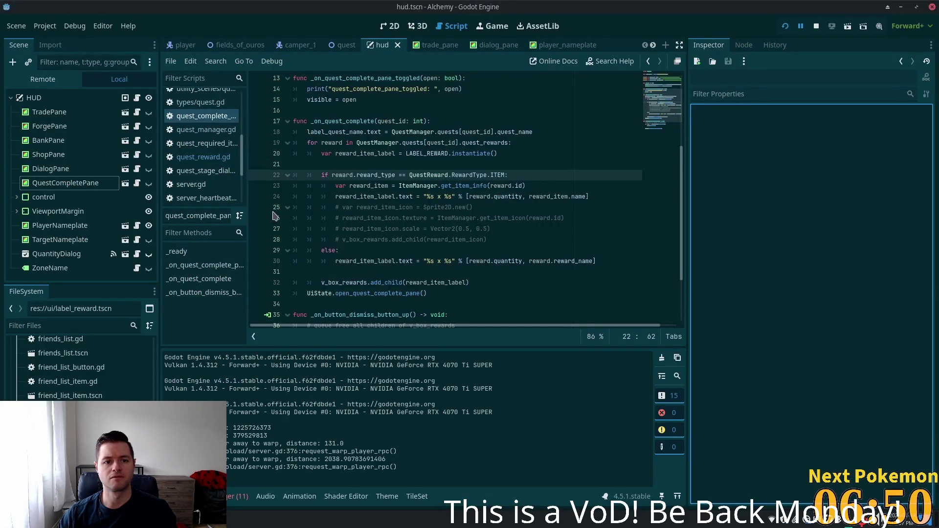
{"action": "left_click", "coordinate": [206, 129]}
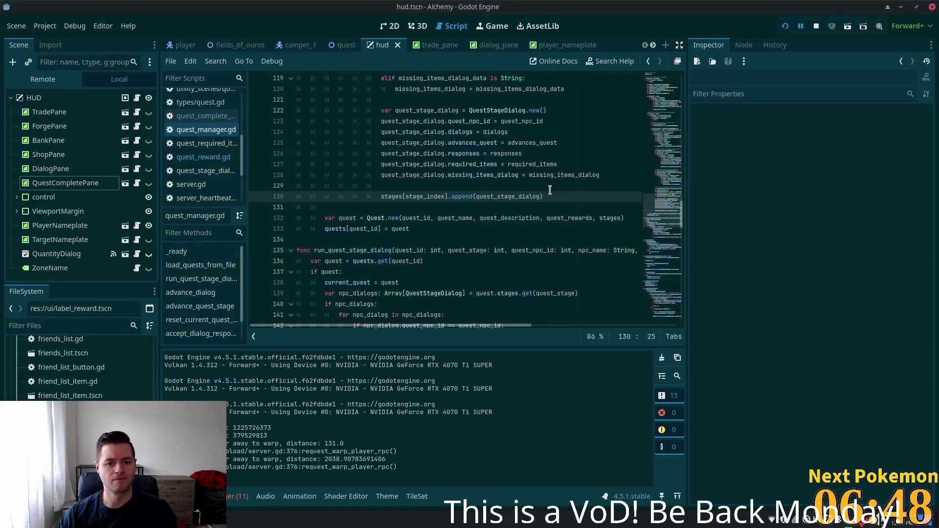
- Add a breakpoint on line 57 of quest_manager.gd, rerun the game, and enlarge the Locals panel
{"action": "scroll", "coordinate": [662, 211], "scroll_direction": "up", "scroll_amount": 4}
{"action": "mouse_move", "coordinate": [663, 184]}
{"action": "left_mouse_down"}
{"action": "mouse_move", "coordinate": [665, 113]}
{"action": "mouse_move", "coordinate": [665, 128]}
{"action": "left_mouse_up"}
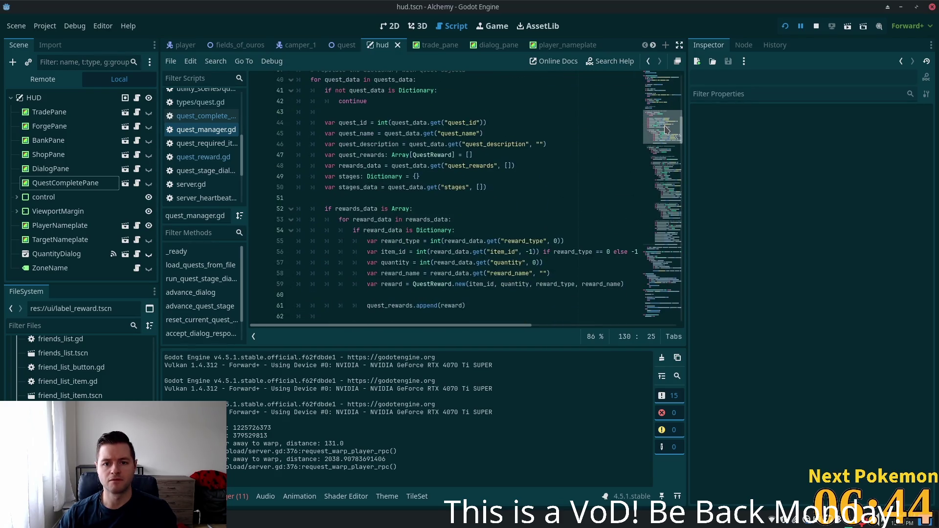
{"action": "scroll", "coordinate": [393, 178], "scroll_direction": "down", "scroll_amount": 3}
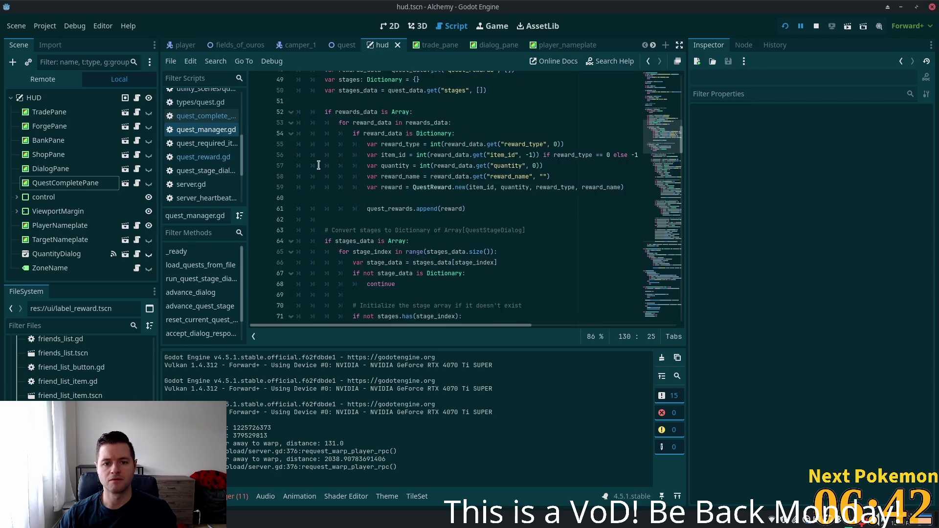
{"action": "left_click", "coordinate": [256, 165]}
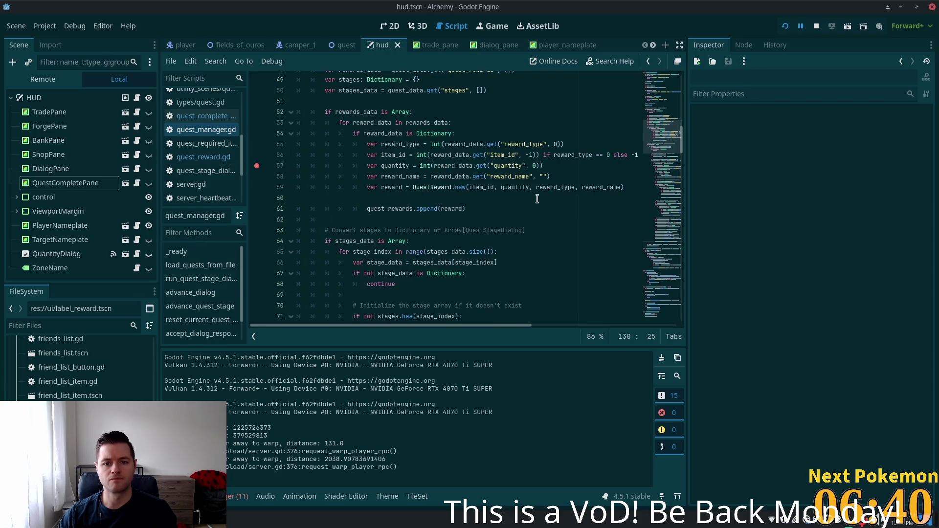
{"action": "left_click", "coordinate": [488, 157]}
{"action": "left_click", "coordinate": [785, 26]}
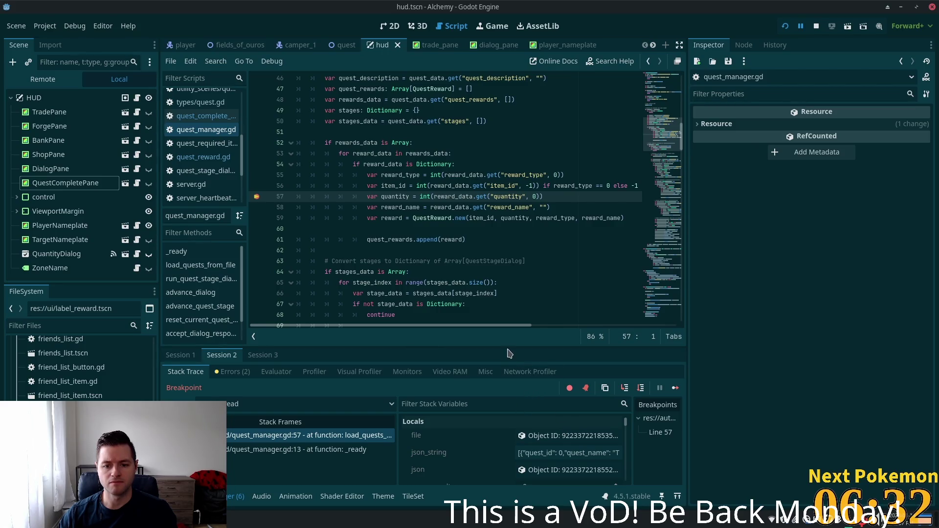
{"action": "left_click_drag", "start_coordinate": [505, 348], "coordinate": [506, 222]}
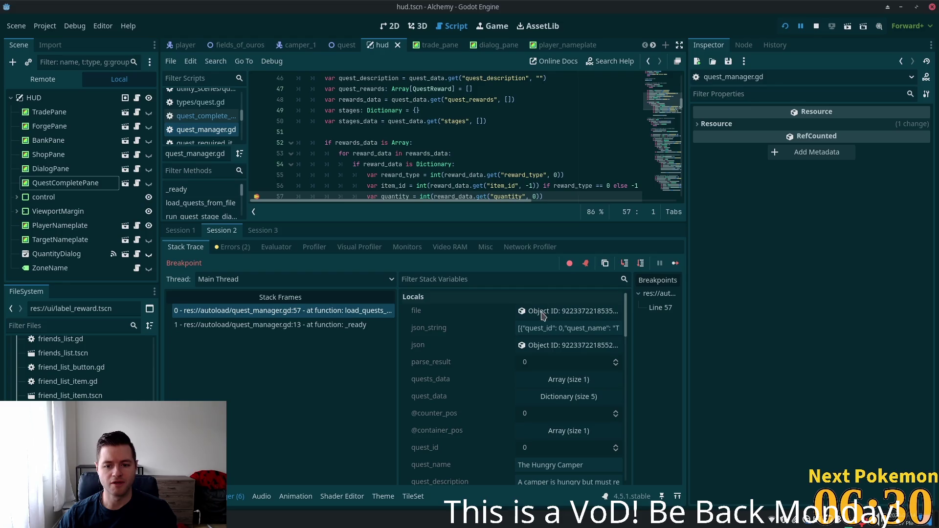
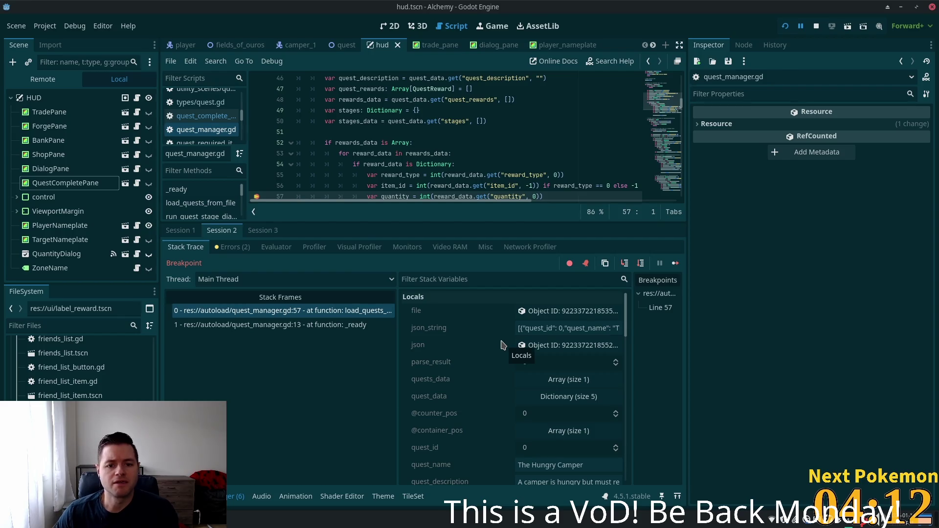
- Expand rewards_data's element 0 to show the reward: id 1.0, quantity 50.0, reward_type 0.0
{"action": "scroll", "coordinate": [538, 347], "scroll_direction": "down", "scroll_amount": 5}
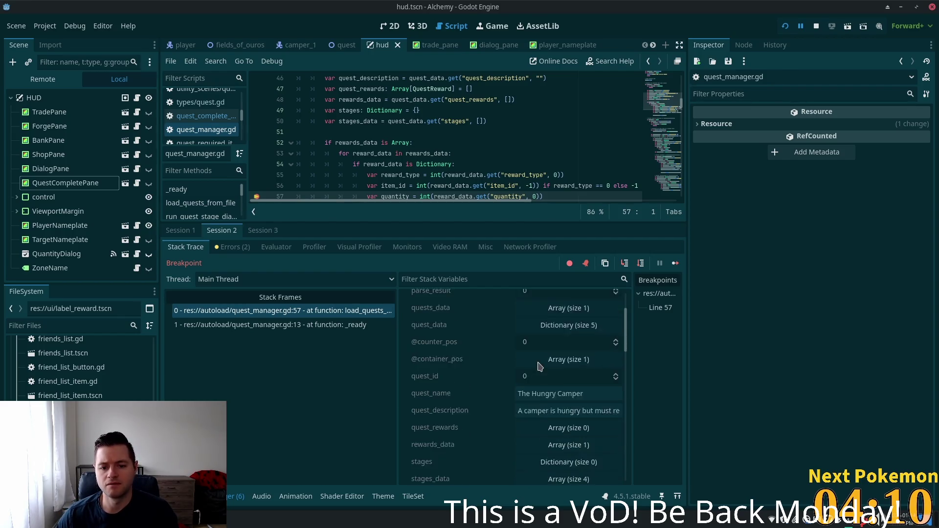
{"action": "scroll", "coordinate": [552, 355], "scroll_direction": "up", "scroll_amount": 4}
{"action": "scroll", "coordinate": [552, 355], "scroll_direction": "down", "scroll_amount": 3}
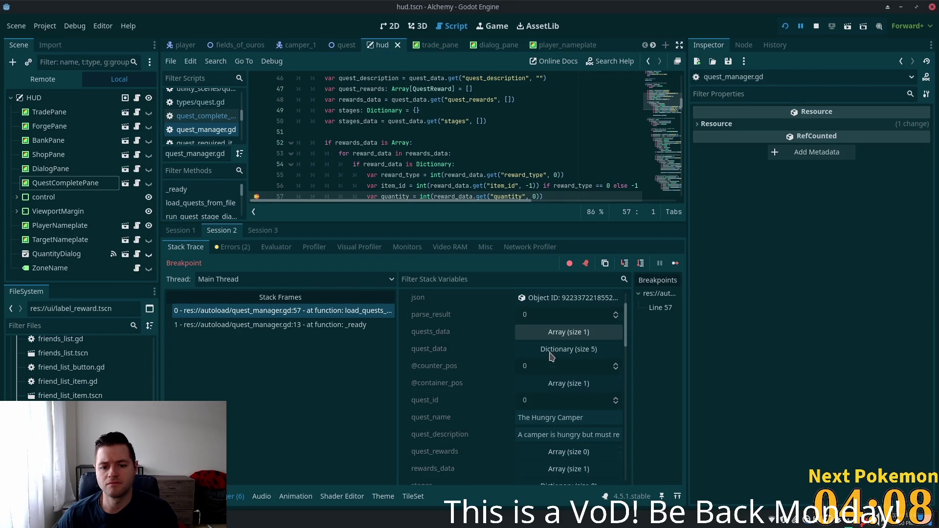
{"action": "scroll", "coordinate": [468, 338], "scroll_direction": "down", "scroll_amount": 1}
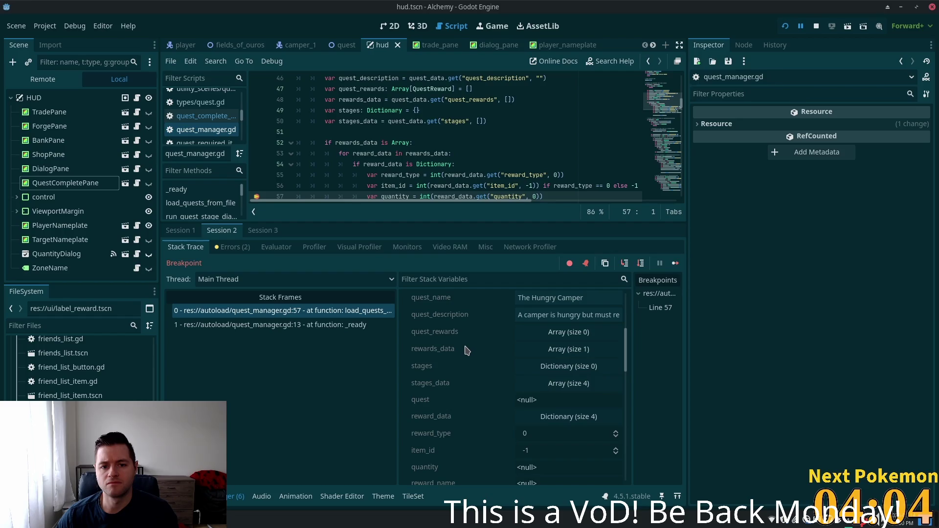
{"action": "left_click", "coordinate": [568, 348]}
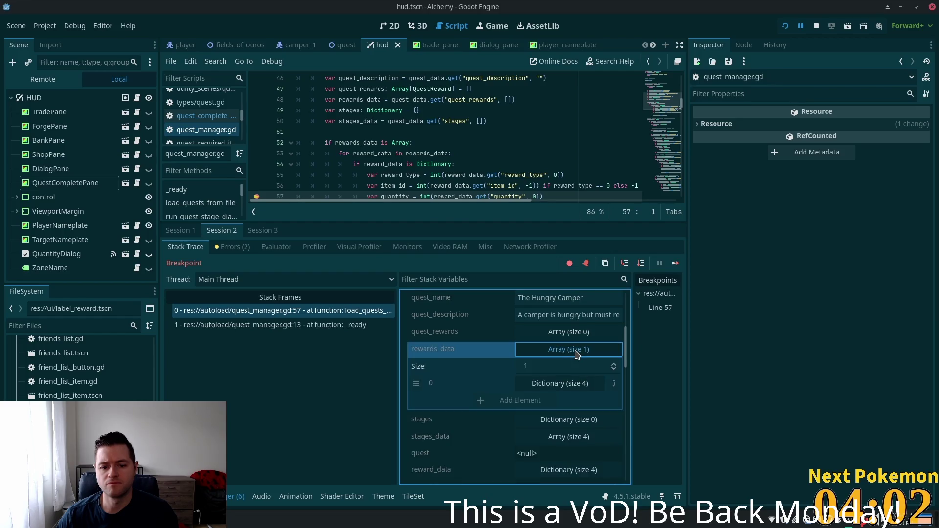
{"action": "left_click", "coordinate": [562, 383]}
{"action": "scroll", "coordinate": [577, 382], "scroll_direction": "down", "scroll_amount": 1}
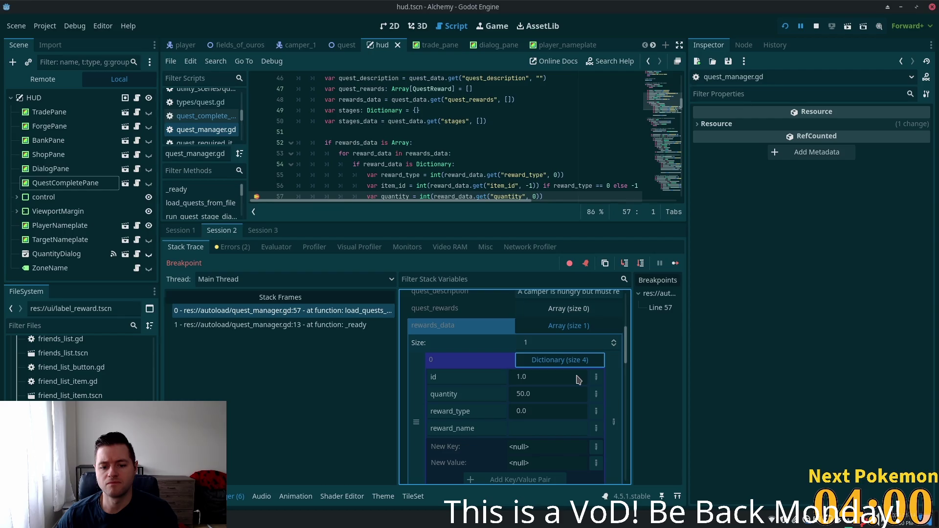
{"action": "scroll", "coordinate": [572, 383], "scroll_direction": "down", "scroll_amount": 1}
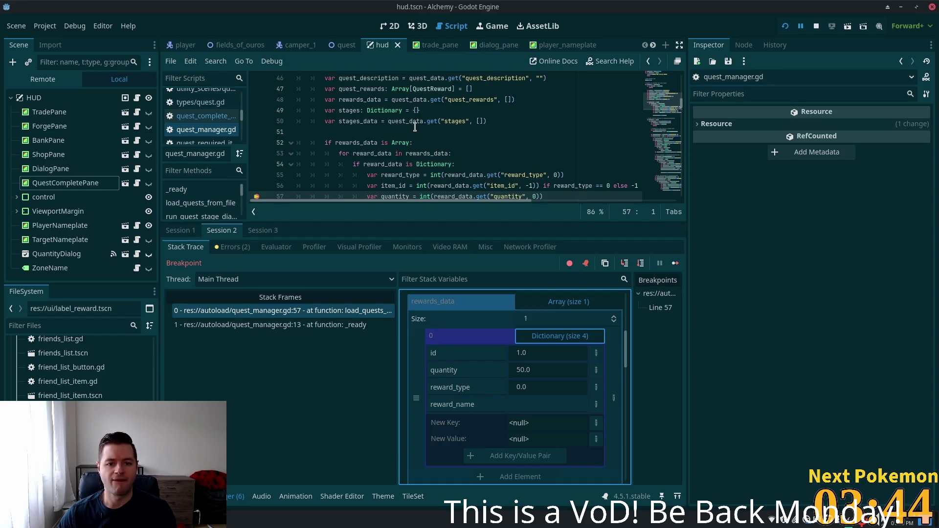
{"action": "left_click", "coordinate": [370, 153]}
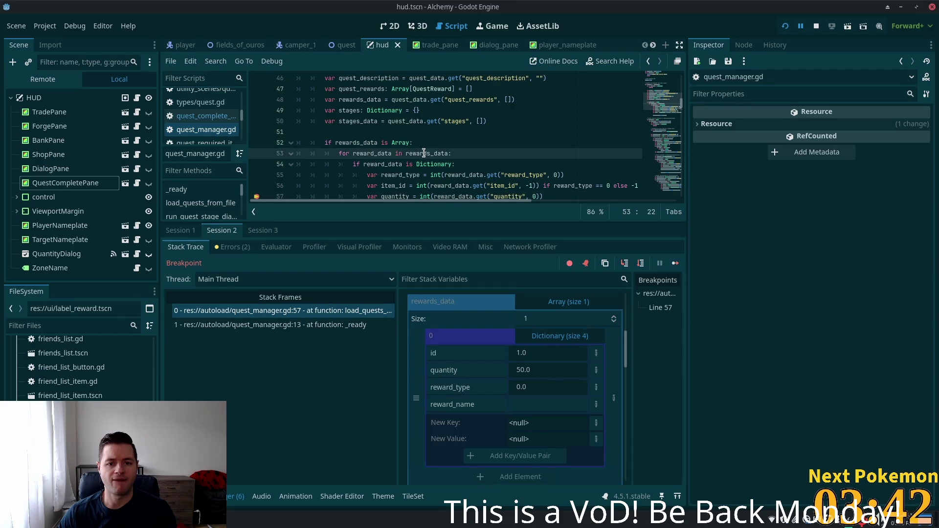
{"action": "mouse_move", "coordinate": [424, 153]}
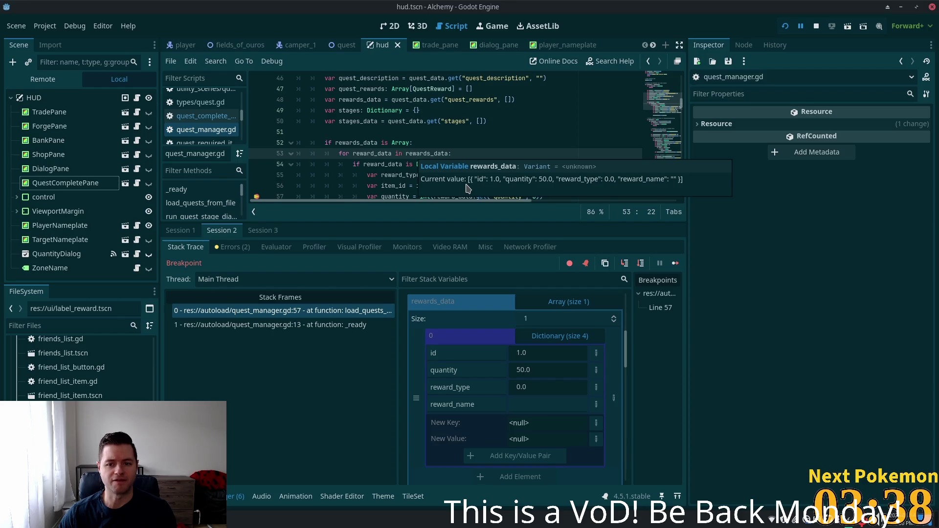
{"action": "left_click", "coordinate": [489, 131]}
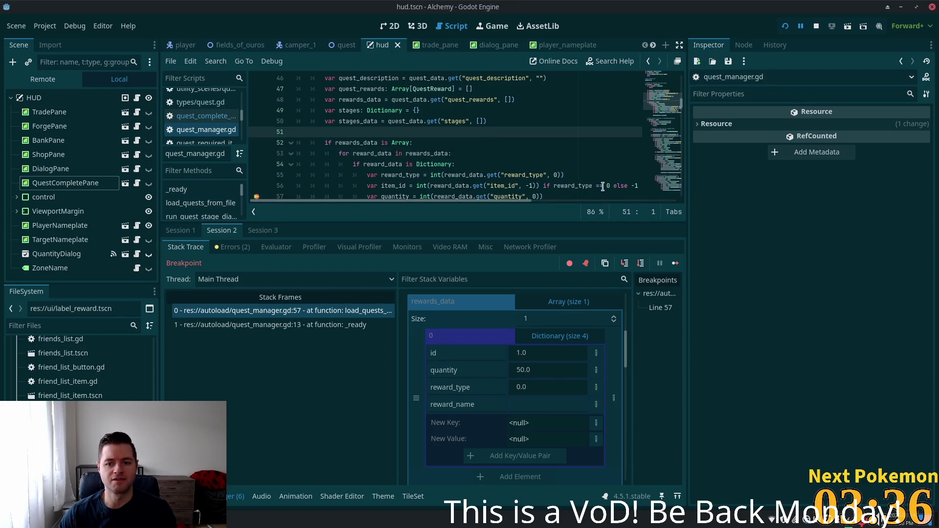
{"action": "scroll", "coordinate": [603, 187], "scroll_direction": "down", "scroll_amount": 1}
{"action": "scroll", "coordinate": [519, 200], "scroll_direction": "right", "scroll_amount": 2}
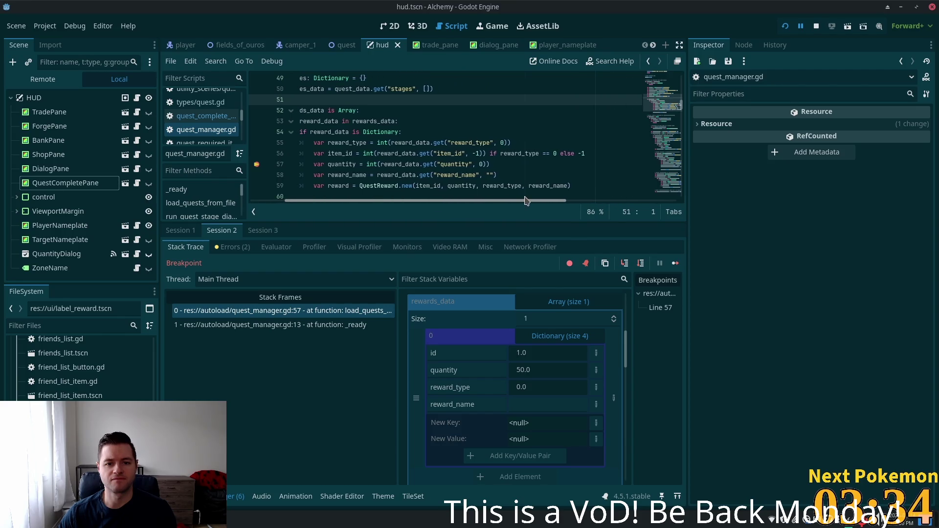
{"action": "scroll", "coordinate": [526, 200], "scroll_direction": "left", "scroll_amount": 1}
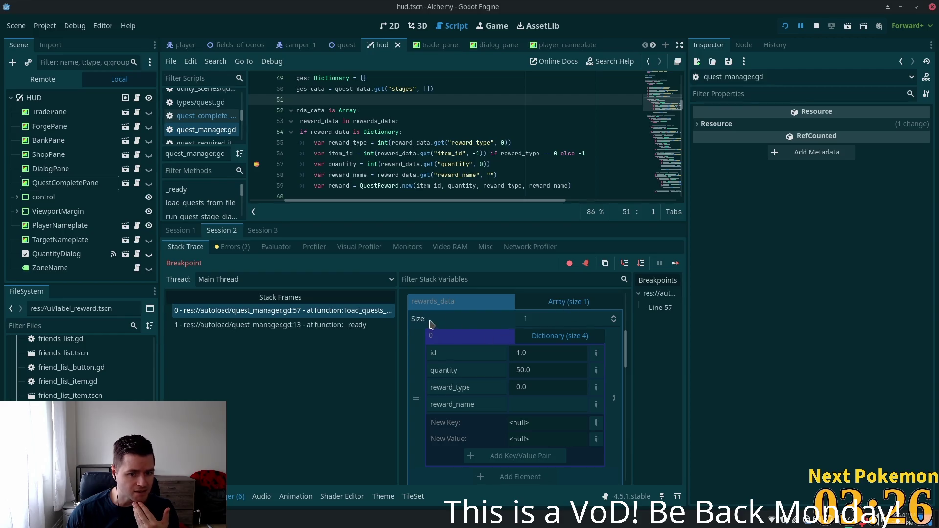
{"action": "scroll", "coordinate": [516, 371], "scroll_direction": "up", "scroll_amount": 5}
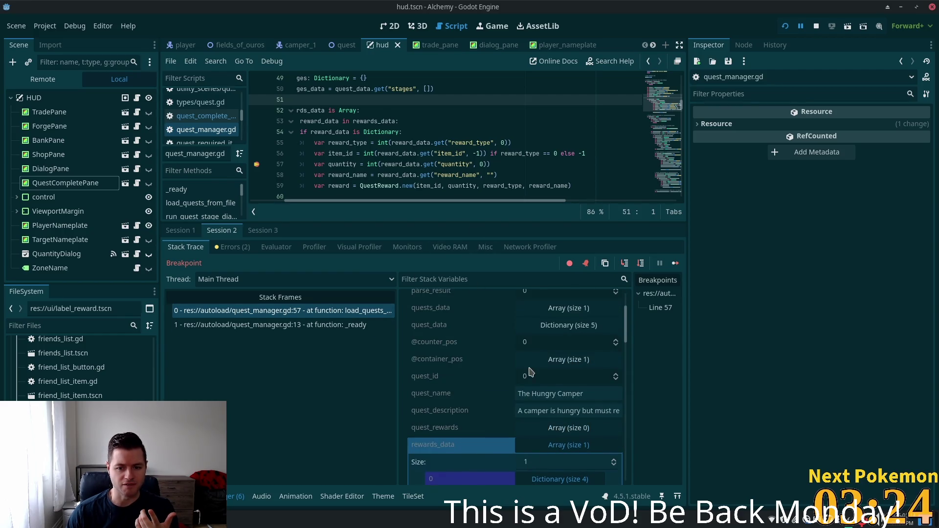
{"action": "scroll", "coordinate": [513, 372], "scroll_direction": "down", "scroll_amount": 10}
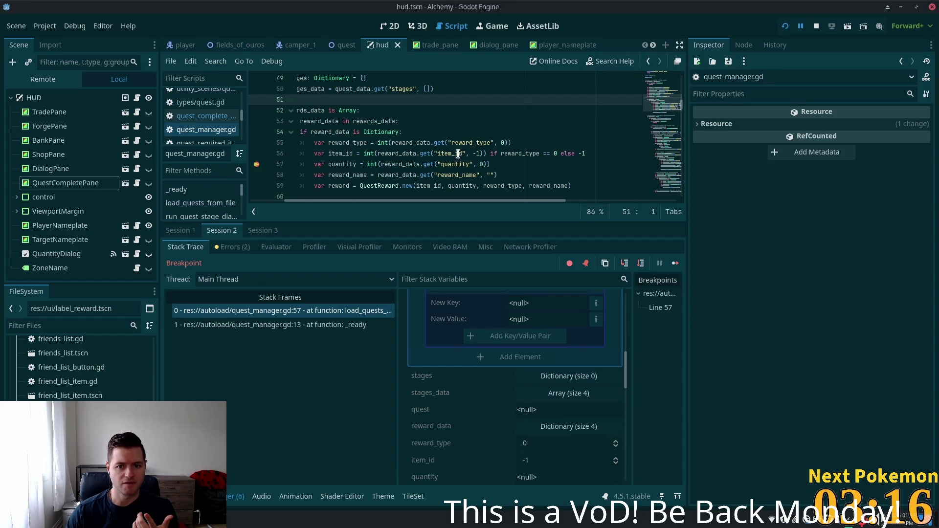
{"action": "mouse_move", "coordinate": [458, 154]}
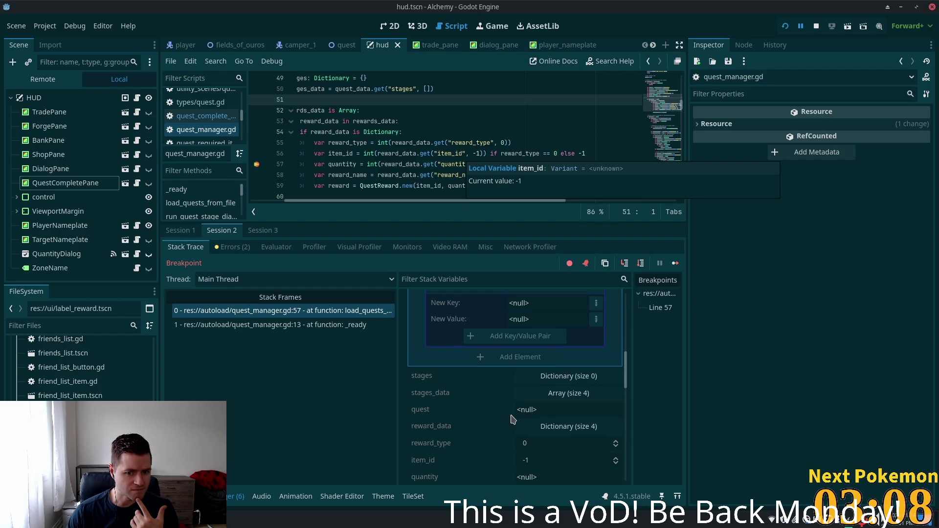
{"action": "scroll", "coordinate": [511, 411], "scroll_direction": "down", "scroll_amount": 1}
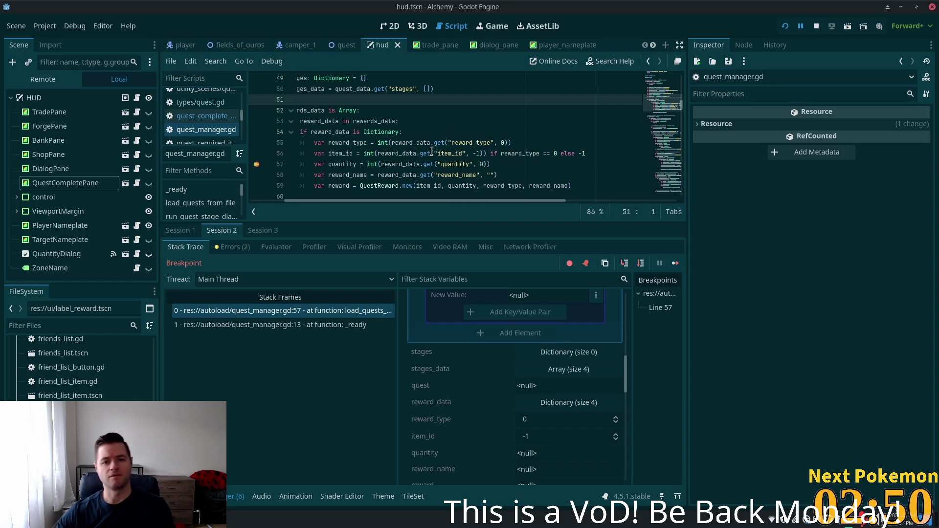
{"action": "key", "text": "F12"}
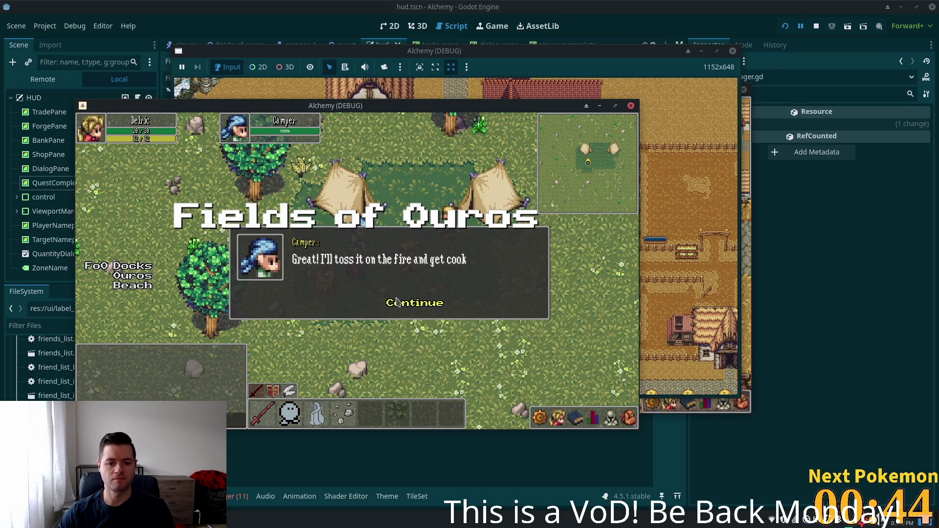
- Continue the Camper's dialogue so The Hungry Camper completes with a 50 x Gold Coin reward
{"action": "left_click", "coordinate": [396, 306]}
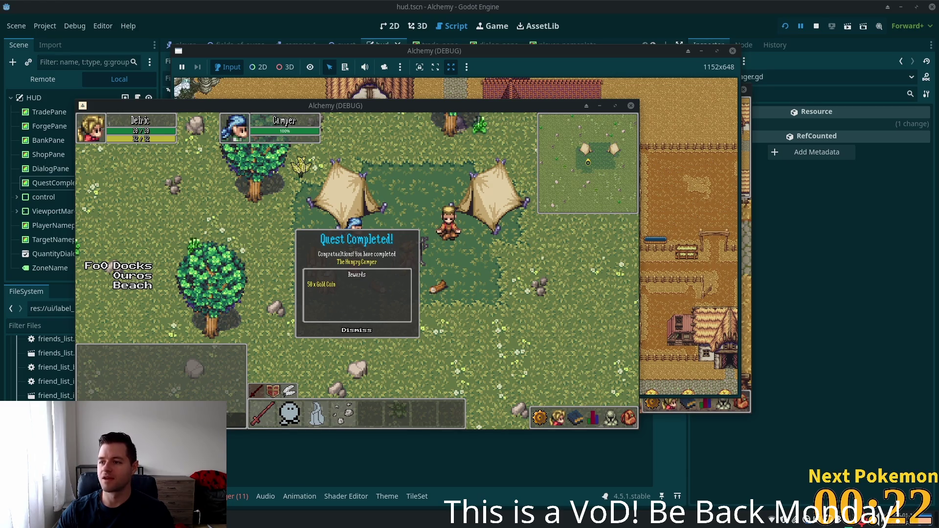
- Dismiss the Quest Completed notice and walk the character around the camp
{"action": "left_click", "coordinate": [357, 335]}
{"action": "left_click", "coordinate": [379, 298]}
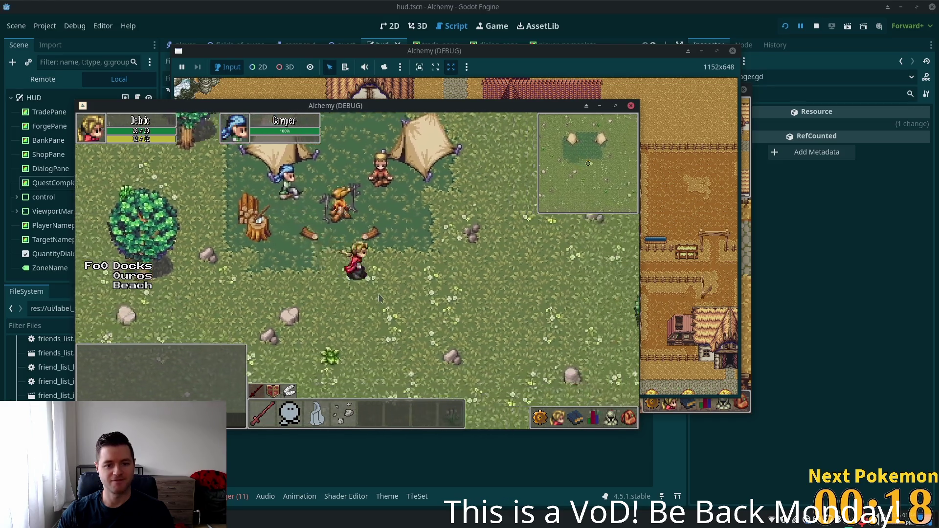
{"action": "key", "text": "Up"}
{"action": "key", "text": "Right"}
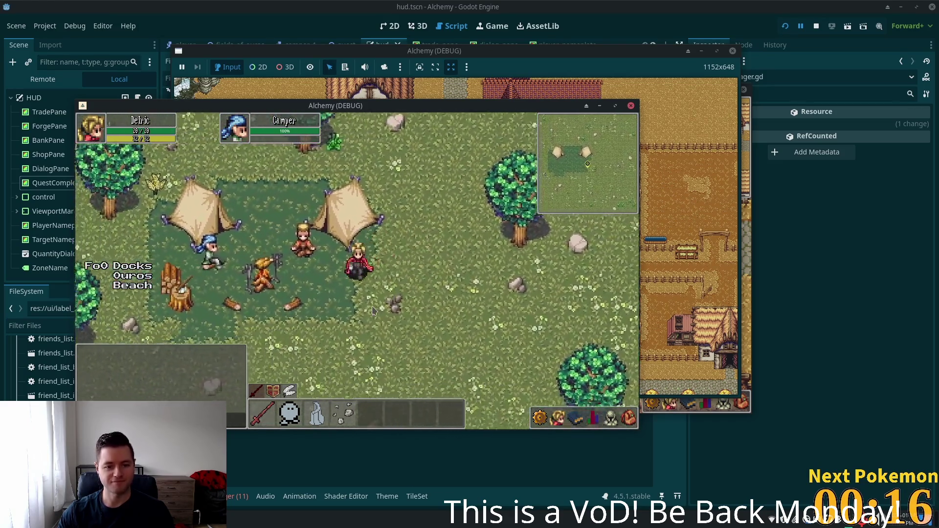
{"action": "key", "text": "Left"}
{"action": "key", "text": "Down"}
{"action": "key", "text": "Up"}
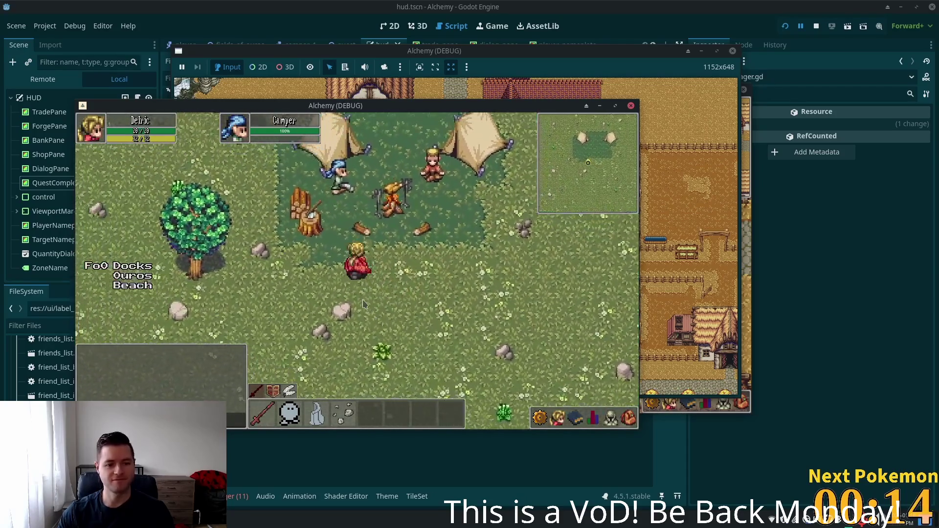
{"action": "key", "text": "Up"}
{"action": "key", "text": "Left"}
{"action": "key", "text": "Right"}
{"action": "key", "text": "Down"}
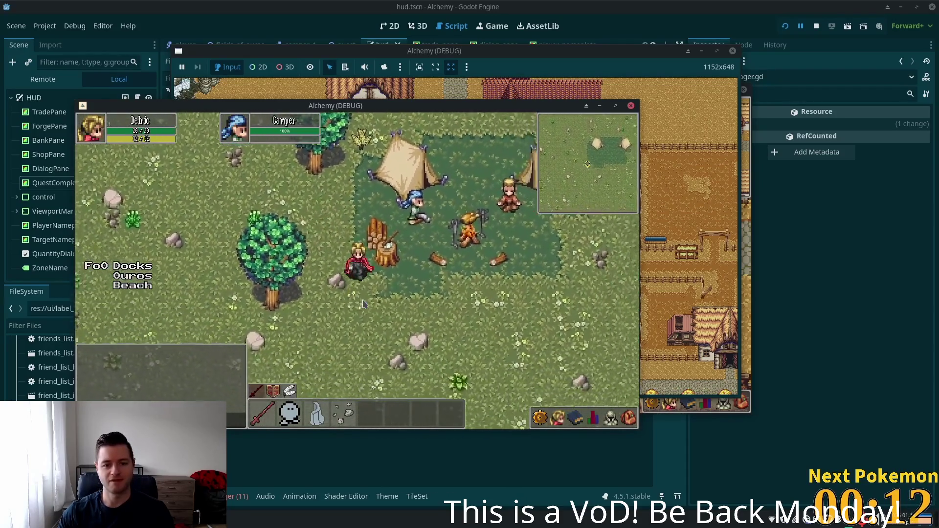
{"action": "key", "text": "Up"}
{"action": "key", "text": "Right"}
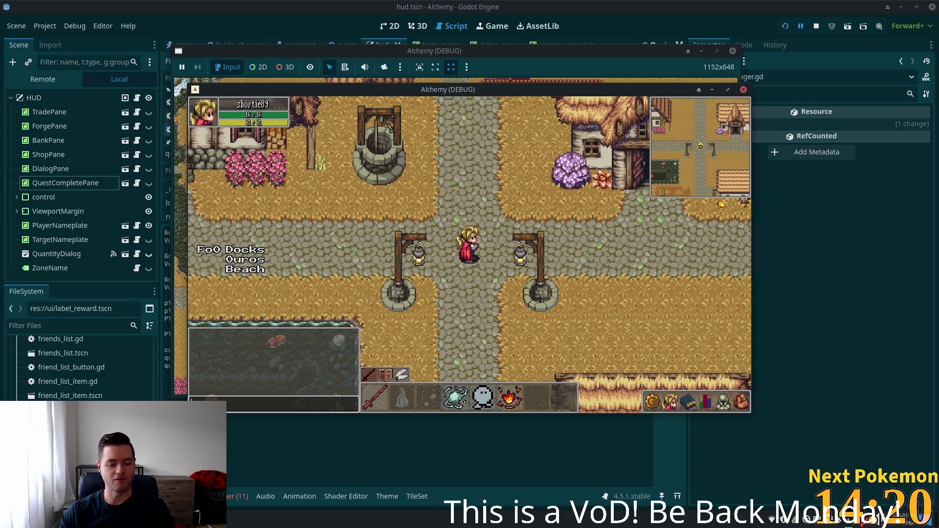
- Switch to phpMyAdmin in the browser and reload the player_quests table
{"action": "key", "text": "alt+Tab"}
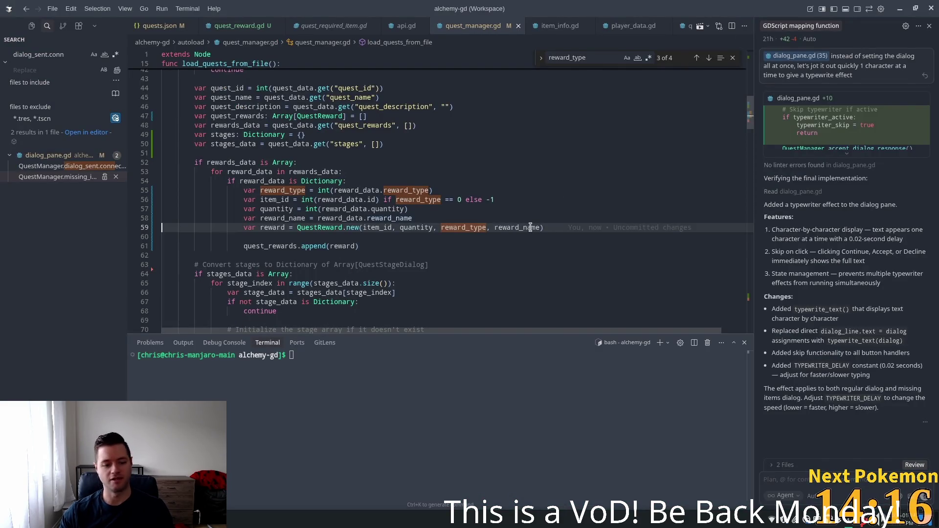
{"action": "key", "text": "alt+Tab"}
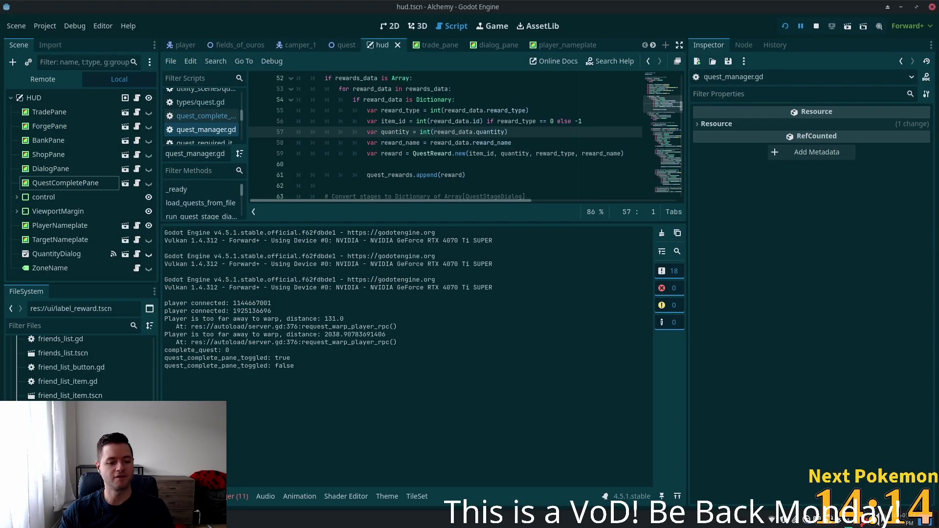
{"action": "key", "text": "alt+Tab"}
{"action": "left_click", "coordinate": [329, 122]}
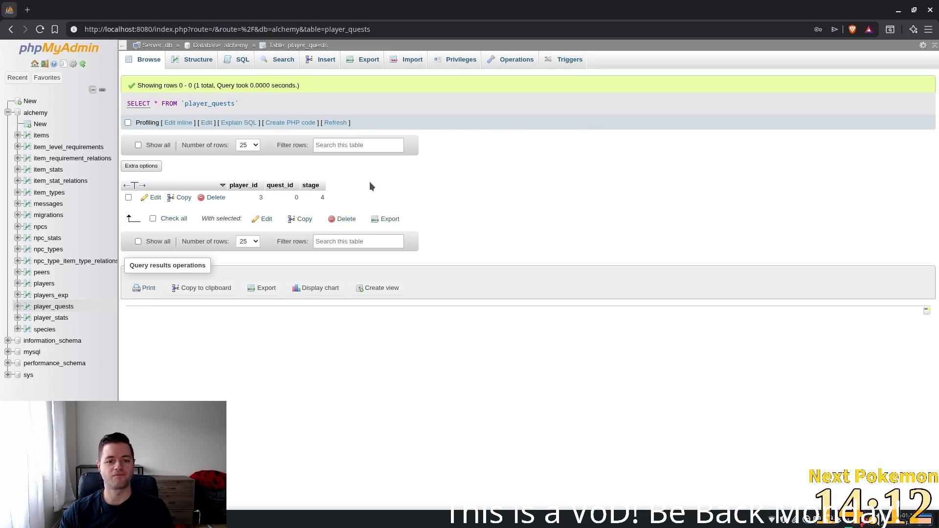
- Delete the player's quest row from player_quests, then relaunch the Alchemy game from Godot
{"action": "double_click", "coordinate": [325, 197]}
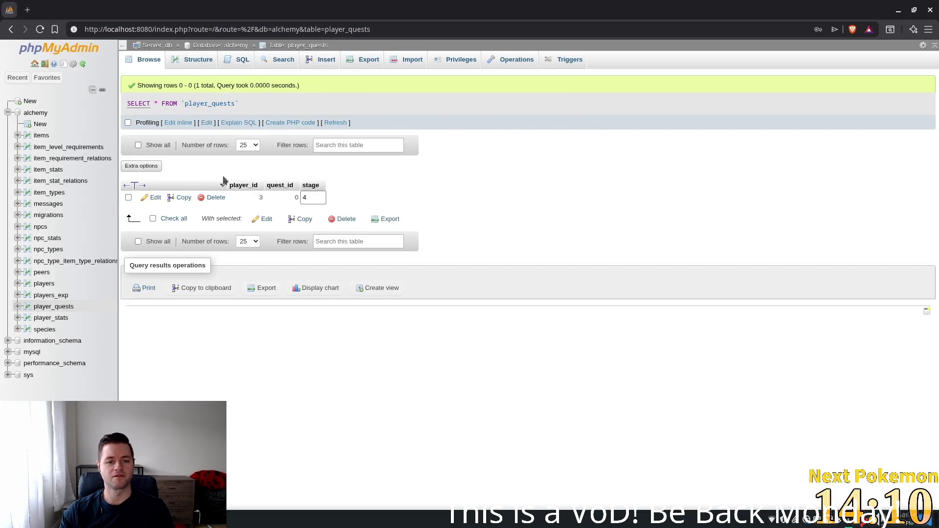
{"action": "left_click", "coordinate": [214, 198]}
{"action": "left_click", "coordinate": [484, 307]}
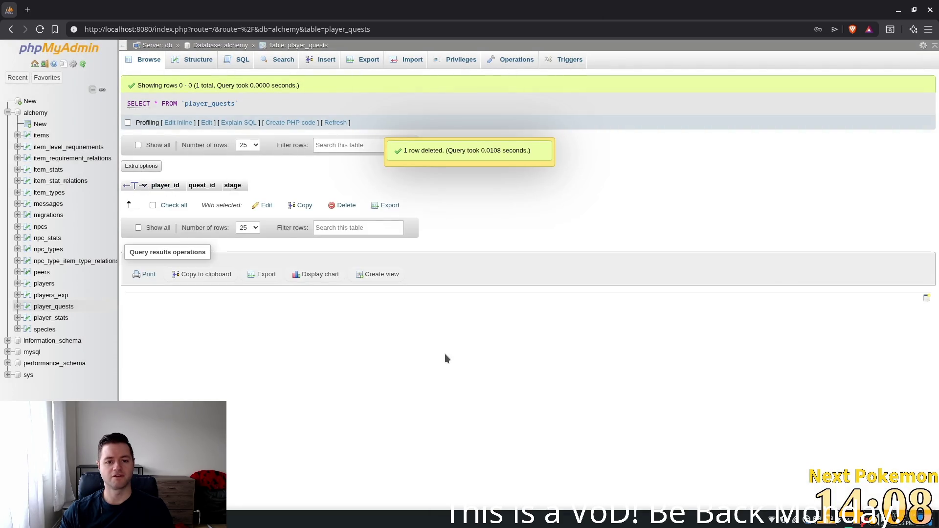
{"action": "key", "text": "alt+Tab"}
{"action": "left_click", "coordinate": [785, 26]}
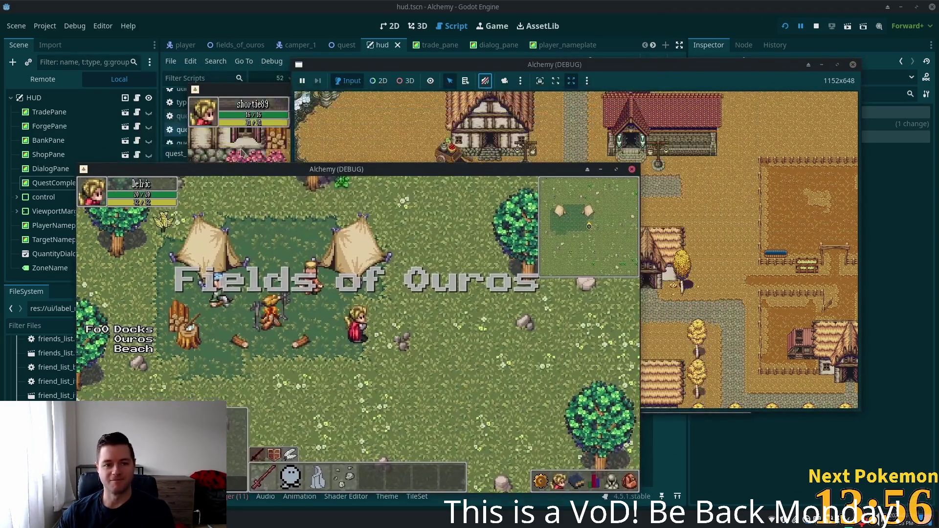
- Walk the character across the field to the campfire between the tents
{"action": "key", "text": "a"}
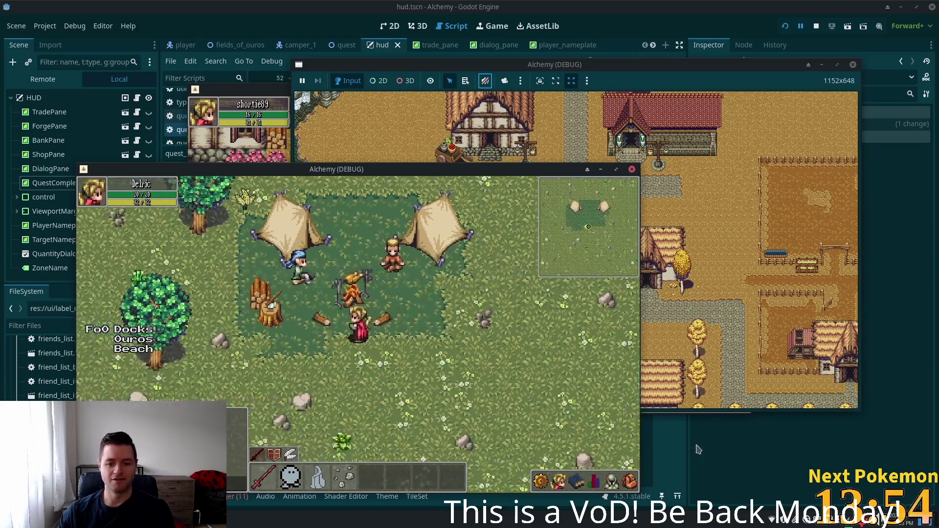
{"action": "left_click", "coordinate": [630, 483]}
{"action": "left_click", "coordinate": [630, 483]}
{"action": "key", "text": "d"}
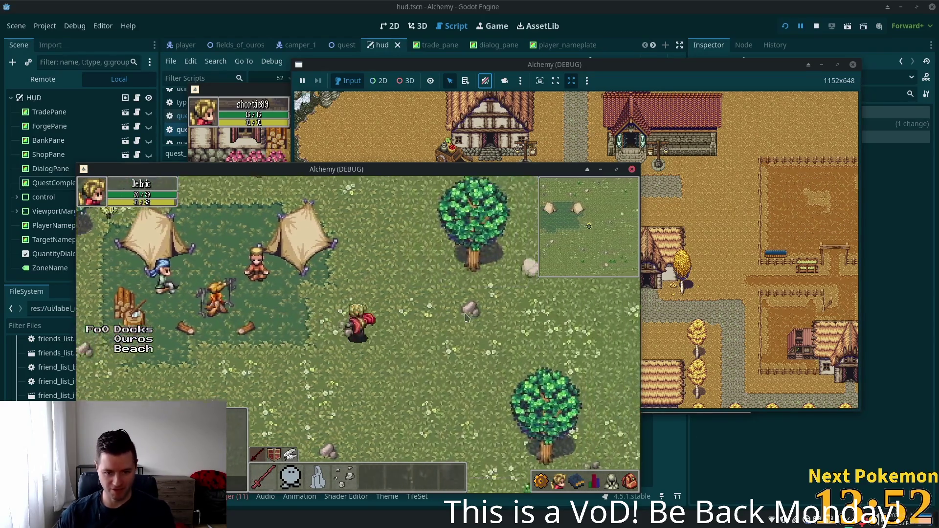
{"action": "key", "text": "a"}
{"action": "key", "text": "s"}
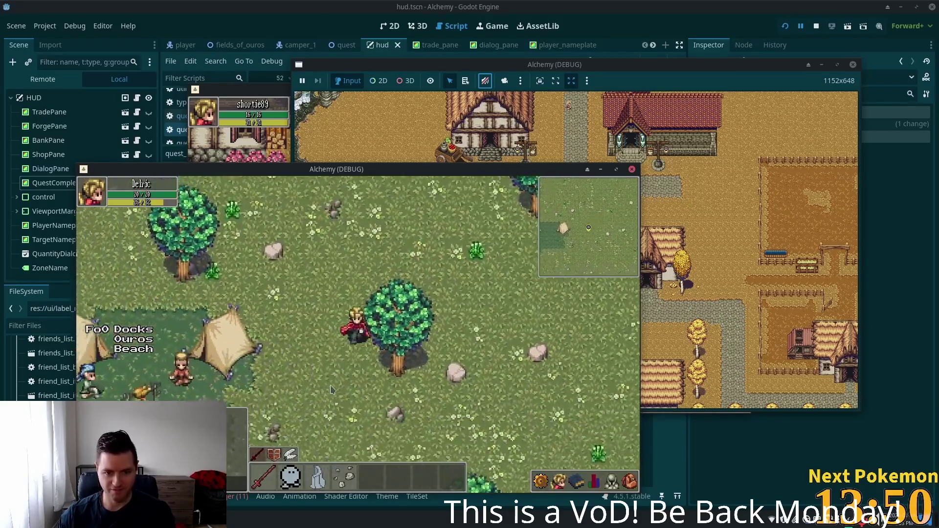
{"action": "key", "text": "a"}
{"action": "key", "text": "w"}
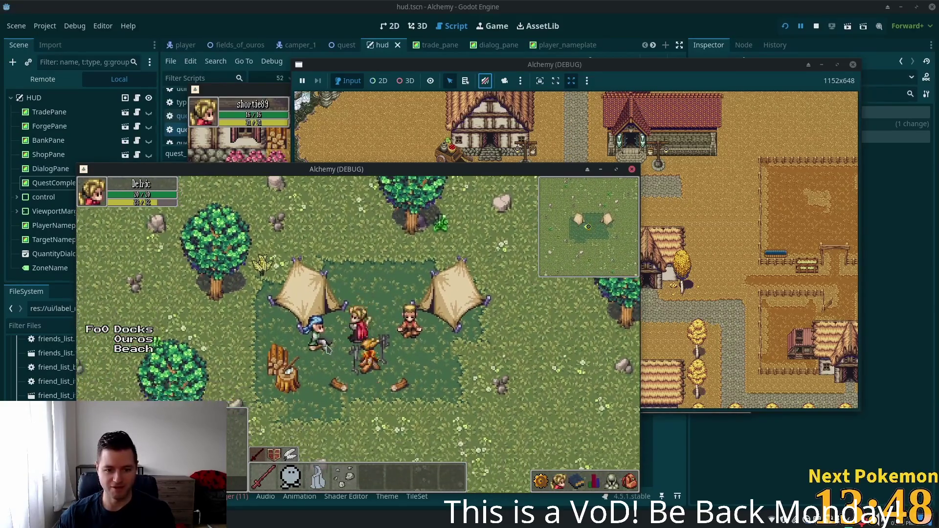
- Talk to the Camper and agree to help with his request for raw beef
{"action": "left_click", "coordinate": [322, 342]}
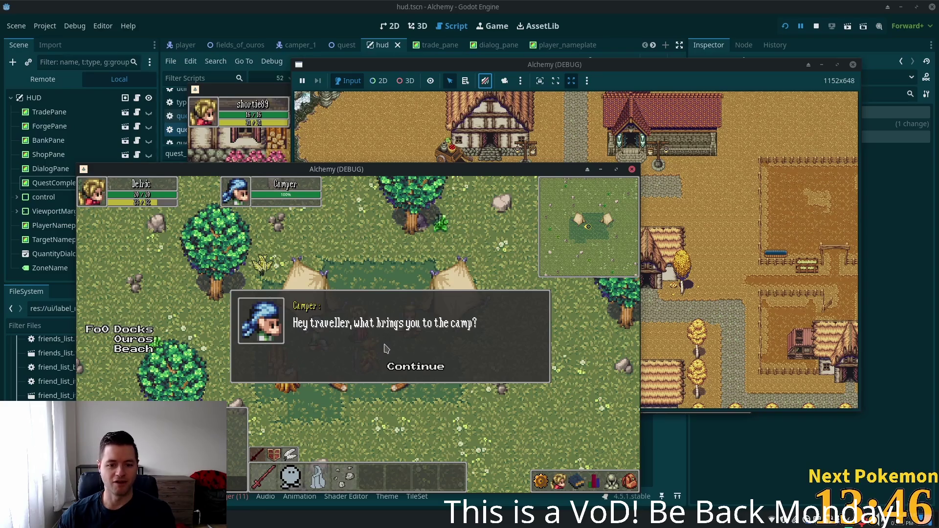
{"action": "left_click", "coordinate": [406, 372]}
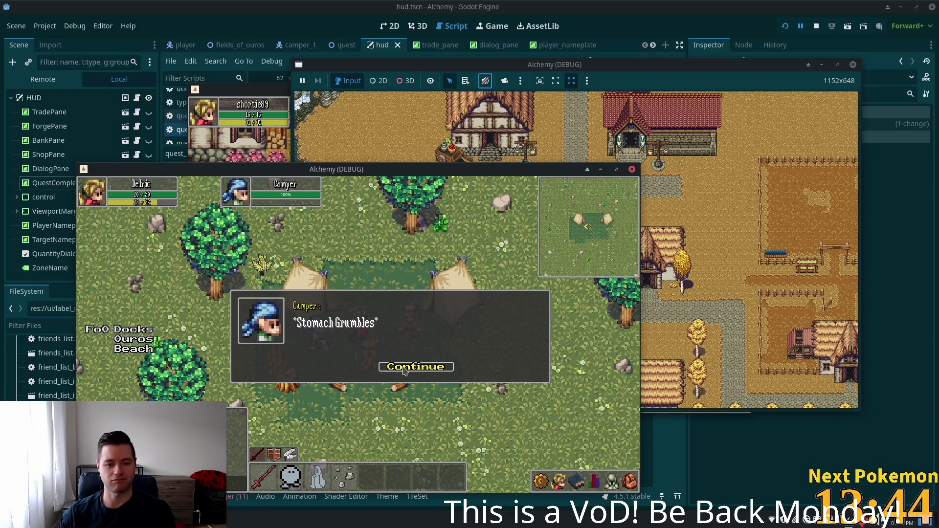
{"action": "left_click", "coordinate": [405, 371]}
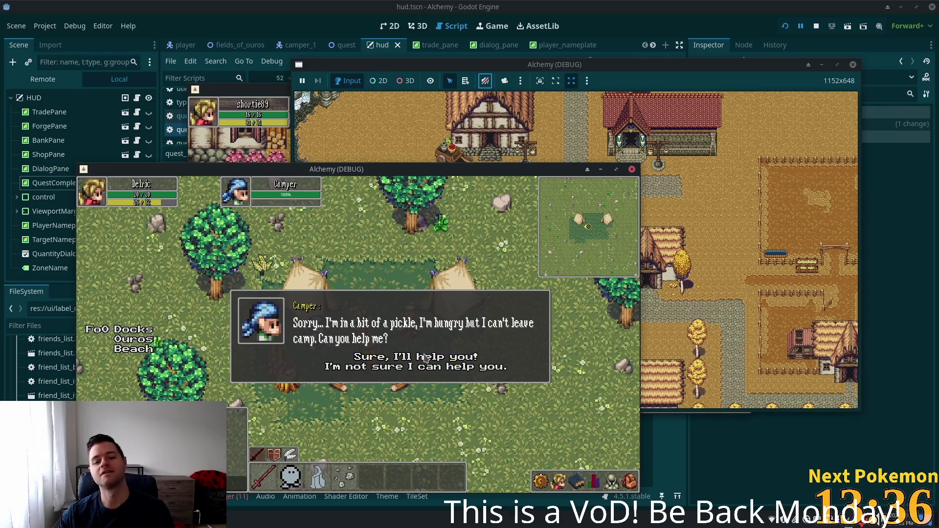
{"action": "left_click", "coordinate": [423, 358]}
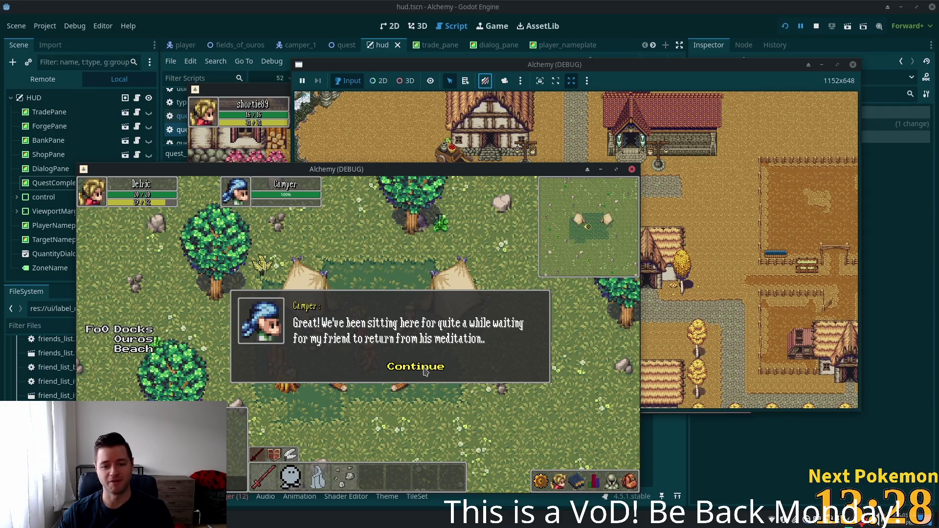
{"action": "left_click", "coordinate": [425, 369]}
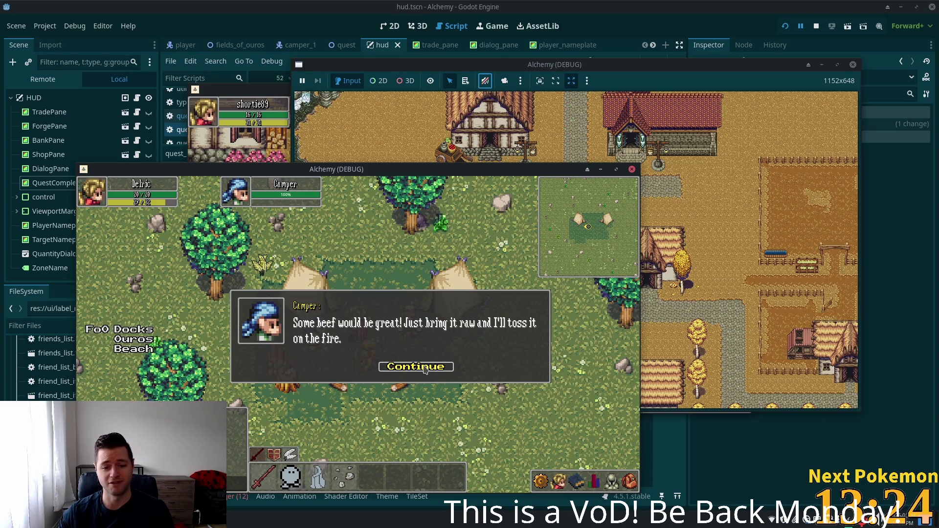
{"action": "left_click", "coordinate": [425, 368]}
- Walk north away from the camp, then come back and talk to the Camper again
{"action": "left_click", "coordinate": [424, 290]}
{"action": "mouse_move", "coordinate": [424, 289]}
{"action": "left_mouse_down"}
{"action": "mouse_move", "coordinate": [364, 303]}
{"action": "mouse_move", "coordinate": [413, 325]}
{"action": "mouse_move", "coordinate": [341, 373]}
{"action": "mouse_move", "coordinate": [320, 359]}
{"action": "left_mouse_up"}
{"action": "left_click", "coordinate": [320, 360]}
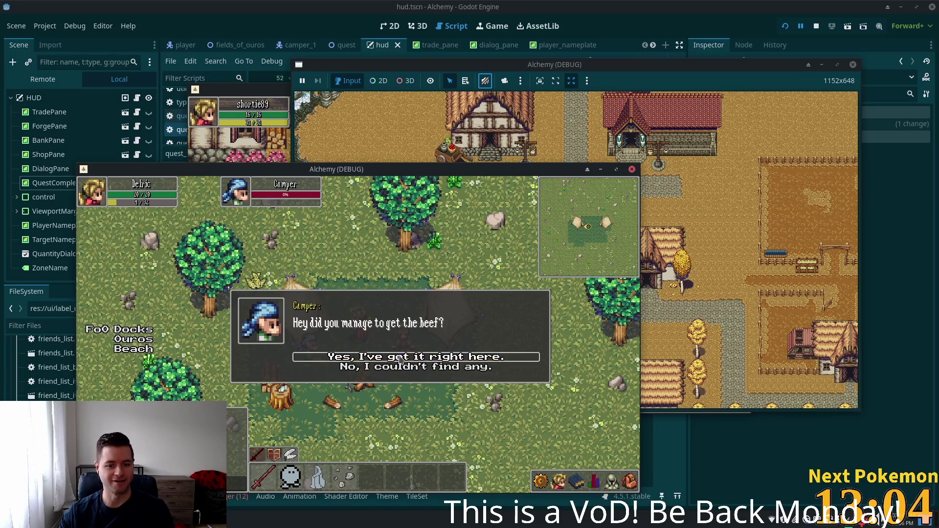
- Hand over the beef to finish The Hungry Camper, dismiss the notice, and switch to the Pokémon popout
{"action": "left_click", "coordinate": [400, 361]}
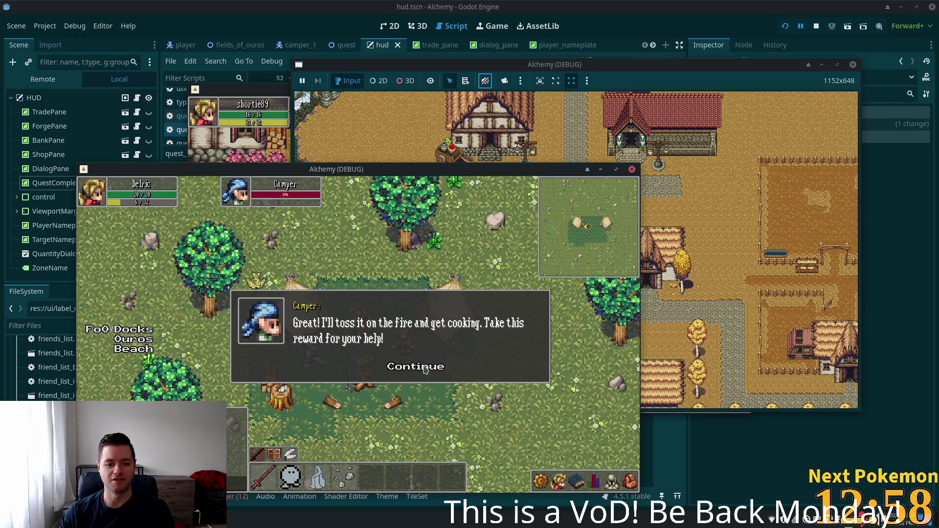
{"action": "left_click", "coordinate": [424, 373]}
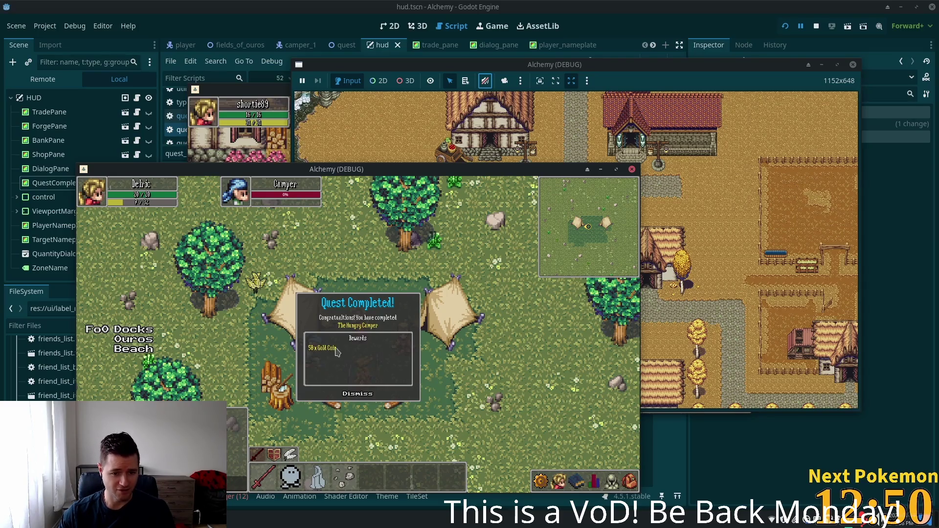
{"action": "left_click", "coordinate": [363, 395]}
{"action": "key", "text": "w"}
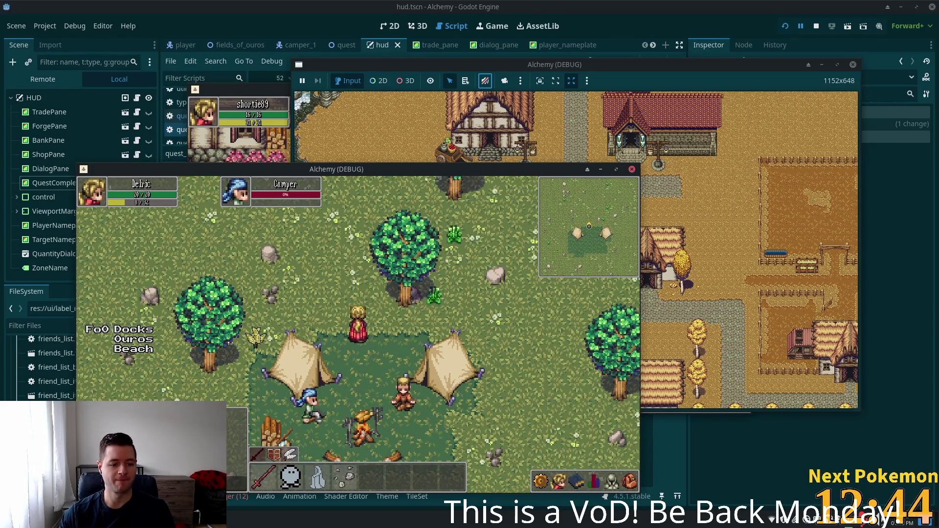
{"action": "key", "text": "alt+Tab"}
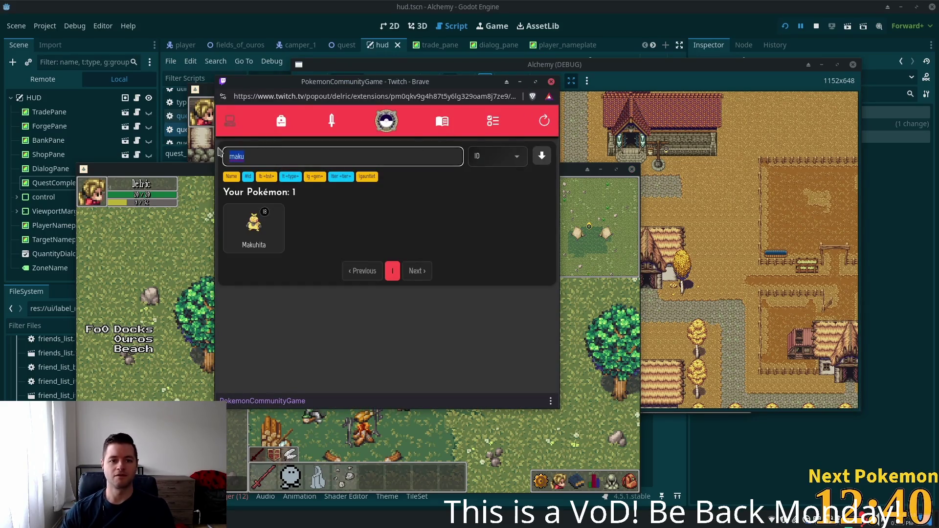
- Search the Pokémon collection for 'toxt', correcting the mistyped 'toxi', and open the Toxtricity card
{"action": "key", "text": "BackSpace"}
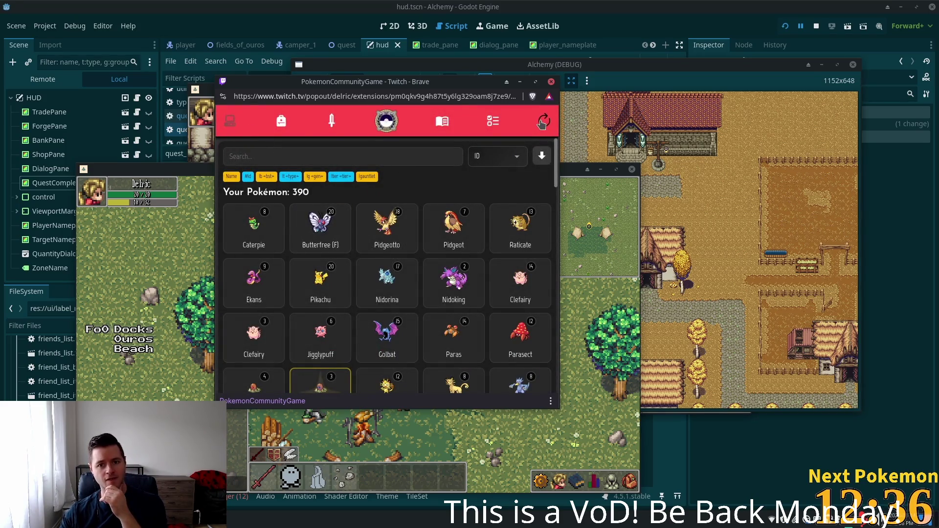
{"action": "left_click", "coordinate": [286, 155]}
{"action": "type", "text": "t"}
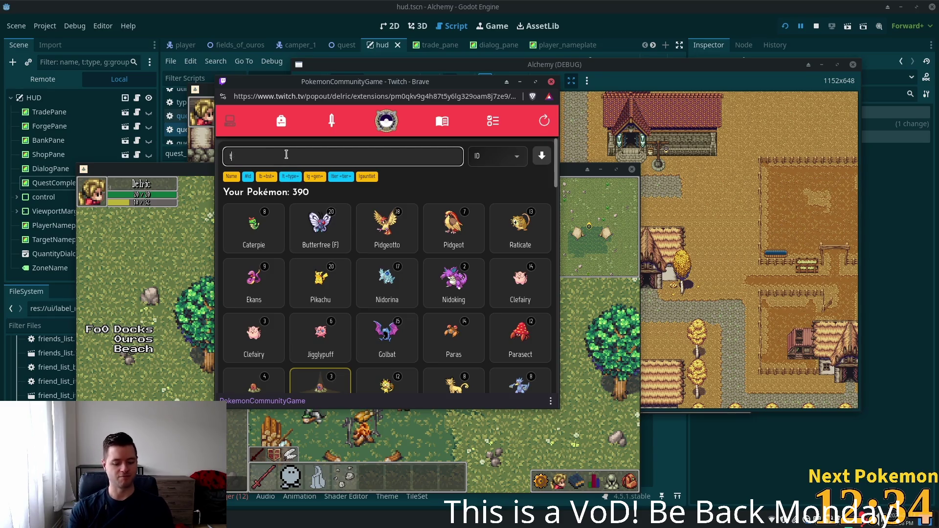
{"action": "type", "text": "oxi"}
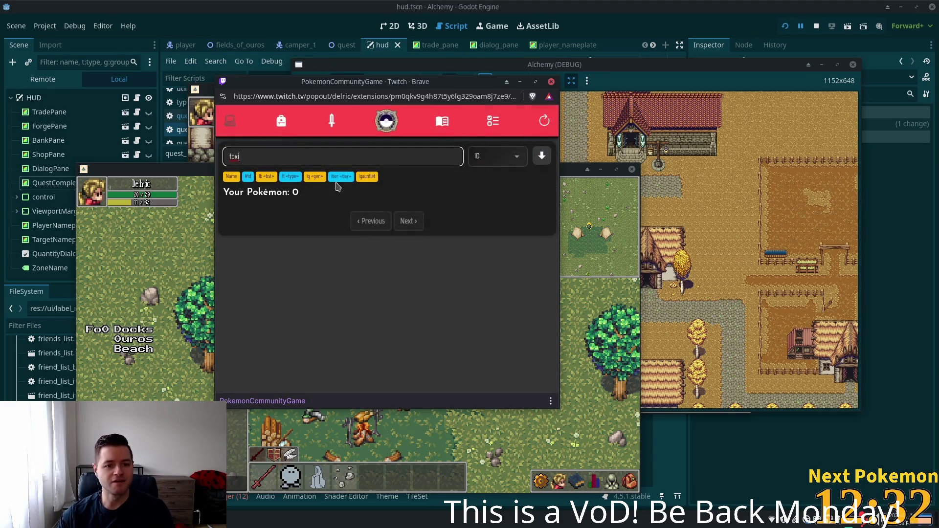
{"action": "left_click", "coordinate": [543, 156]}
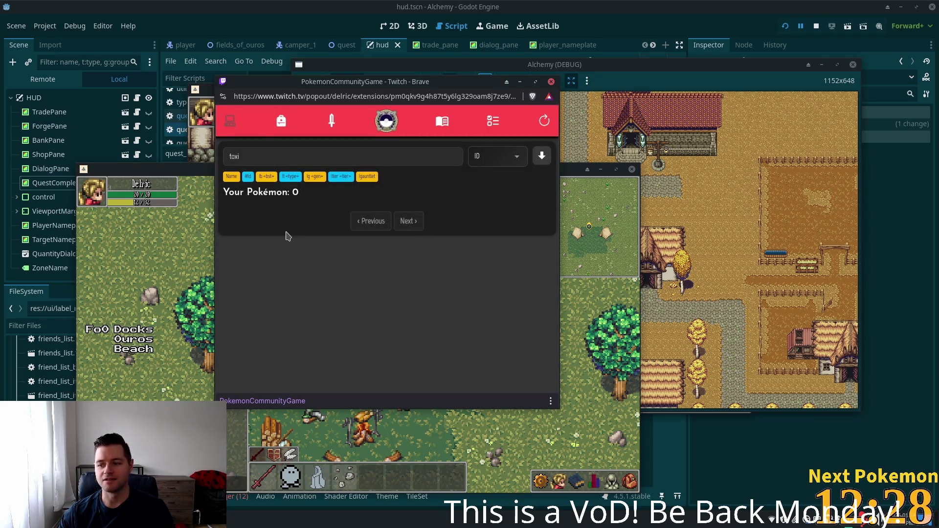
{"action": "left_click", "coordinate": [253, 158]}
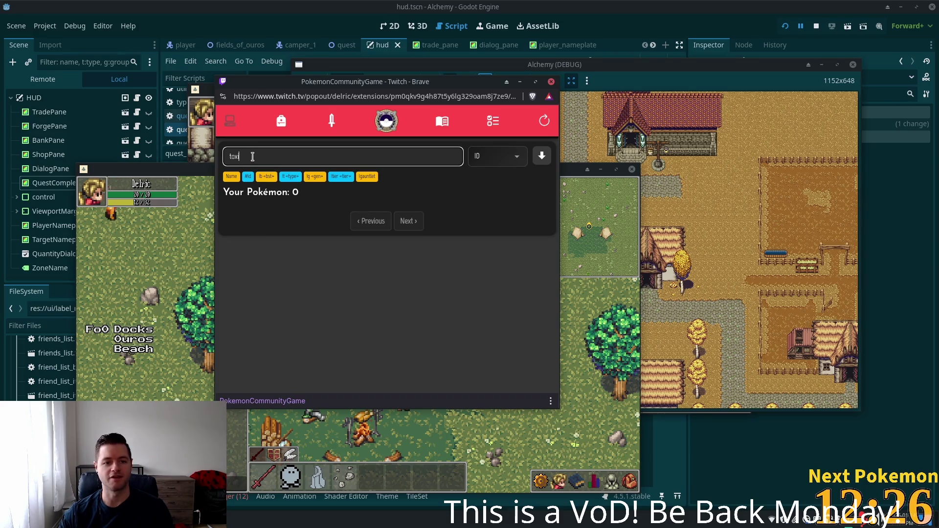
{"action": "type", "text": "t"}
{"action": "key", "text": "Return"}
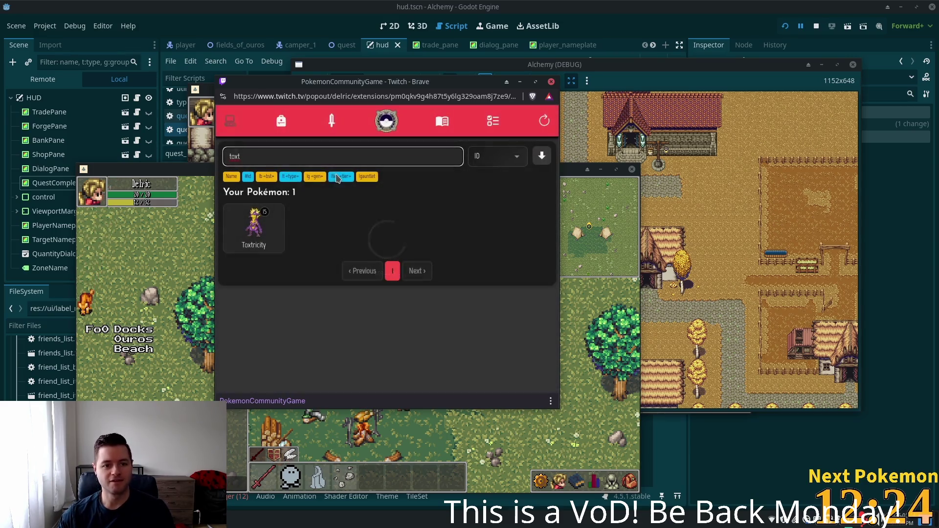
{"action": "left_click", "coordinate": [267, 233]}
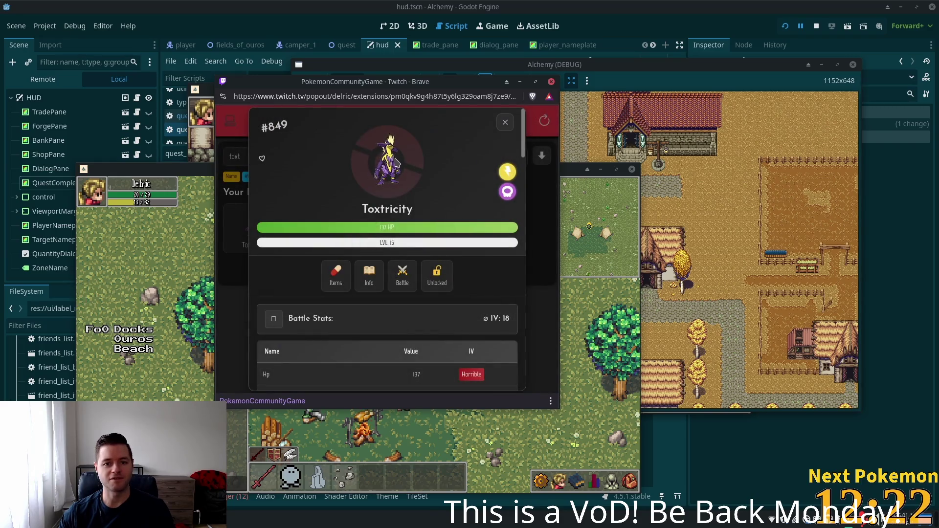
- Open Toxtricity's info page showing generation 8, tier A and base stats totalling 502
{"action": "left_click", "coordinate": [371, 287]}
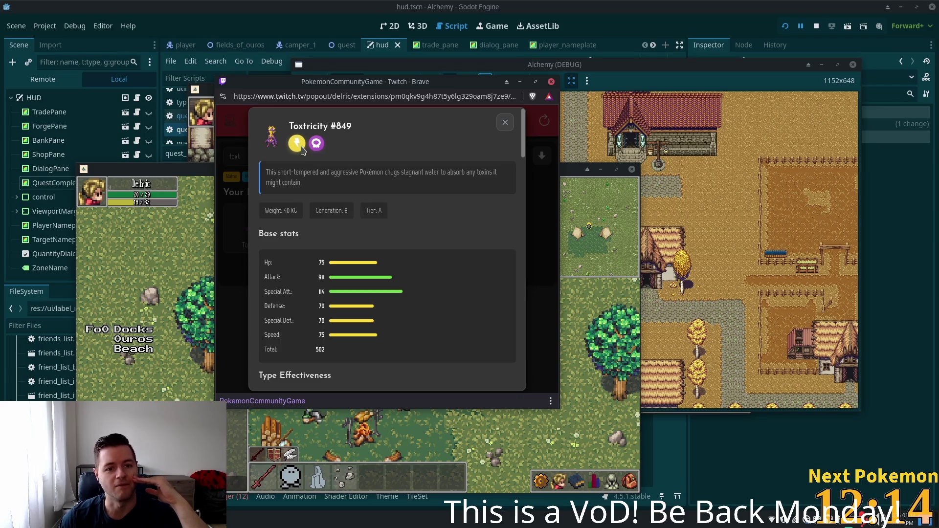
{"action": "left_click", "coordinate": [507, 123]}
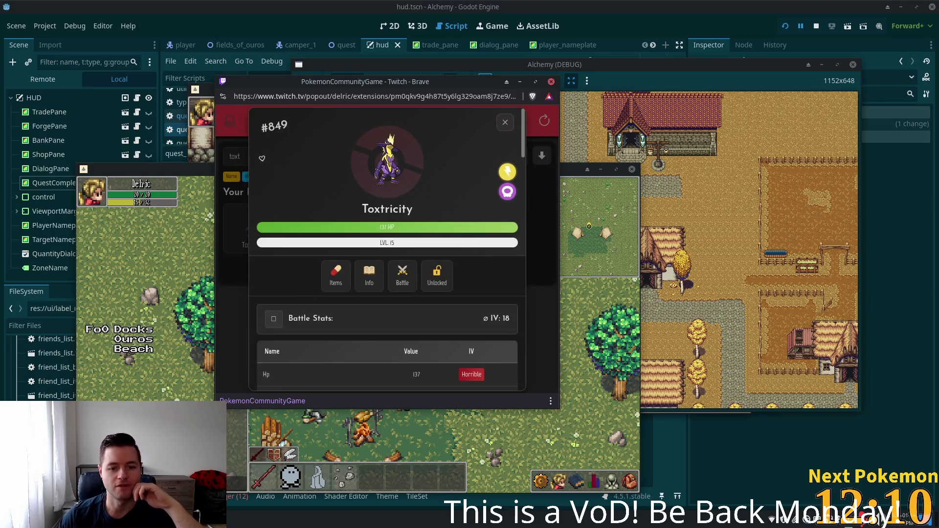
{"action": "left_click", "coordinate": [370, 276]}
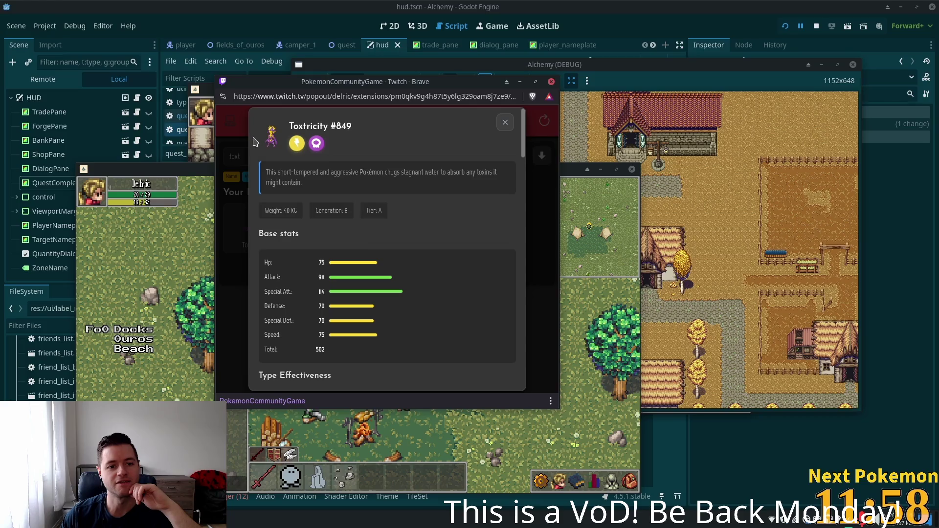
{"action": "left_click", "coordinate": [505, 123]}
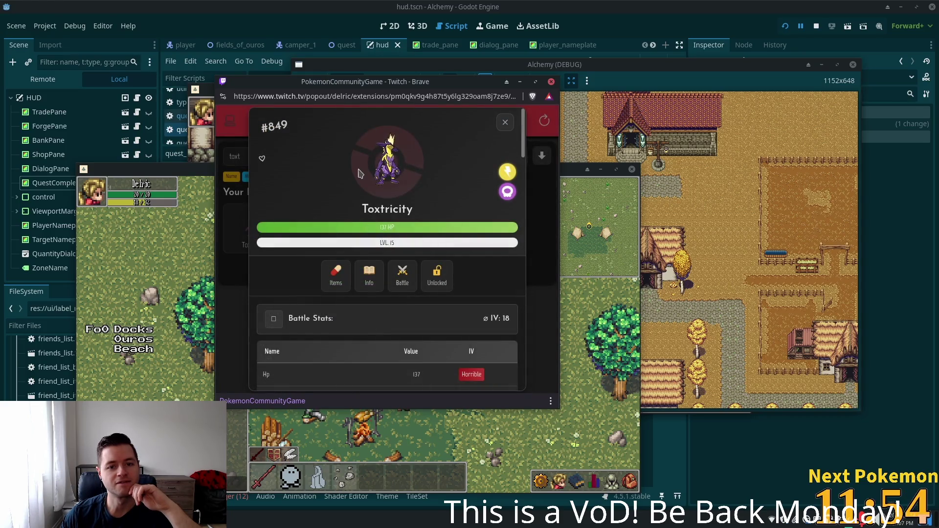
{"action": "right_click", "coordinate": [376, 169]}
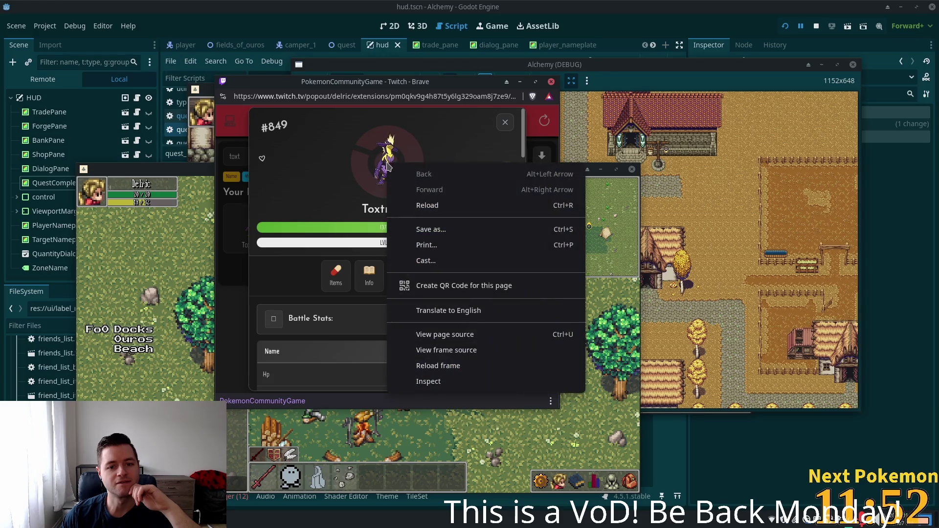
{"action": "left_click", "coordinate": [376, 179]}
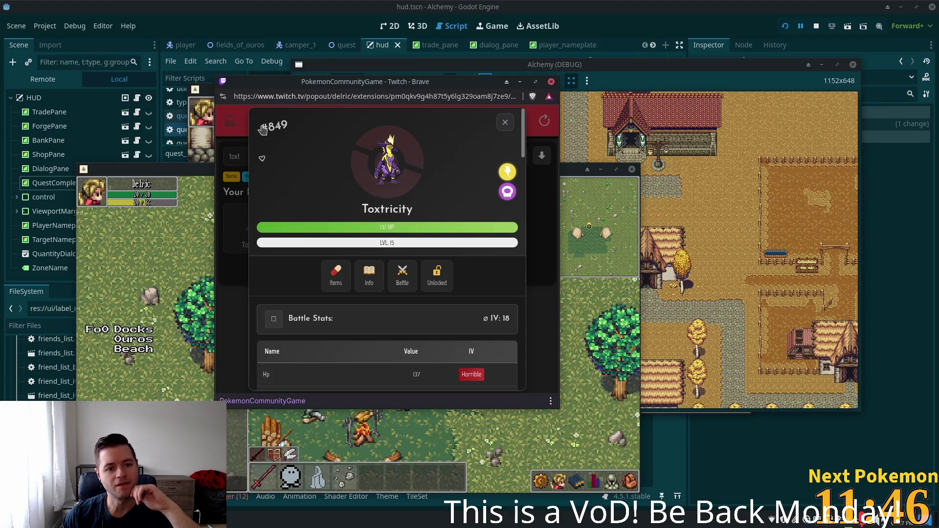
{"action": "left_click", "coordinate": [367, 278]}
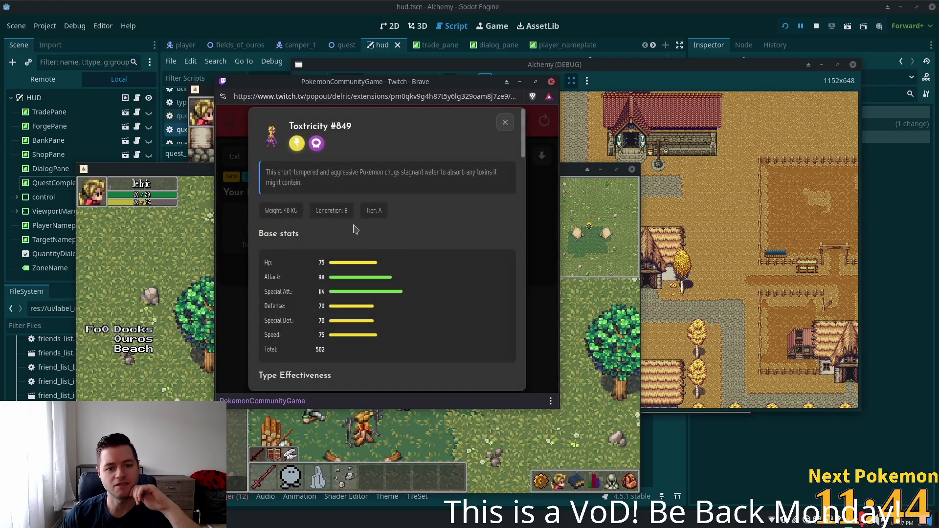
- Close Toxtricity's base stats popup and detail card, back to the 'toxt' search results
{"action": "left_click_drag", "start_coordinate": [349, 211], "coordinate": [336, 211]}
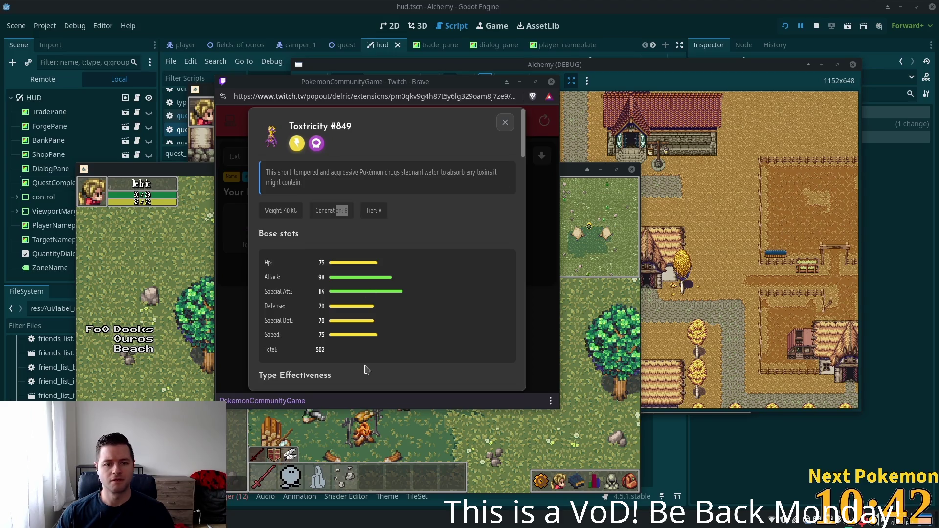
{"action": "scroll", "coordinate": [383, 309], "scroll_direction": "down", "scroll_amount": 3}
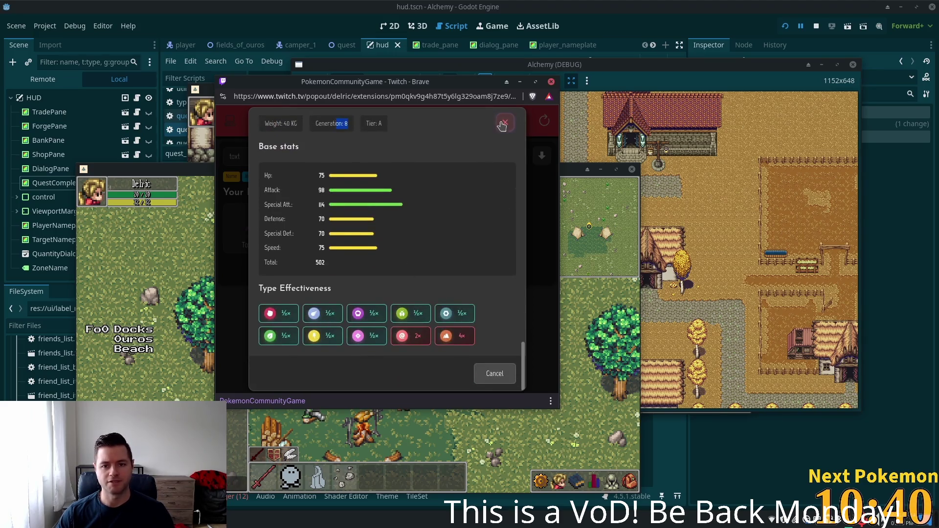
{"action": "left_click", "coordinate": [505, 123]}
{"action": "left_click", "coordinate": [504, 123]}
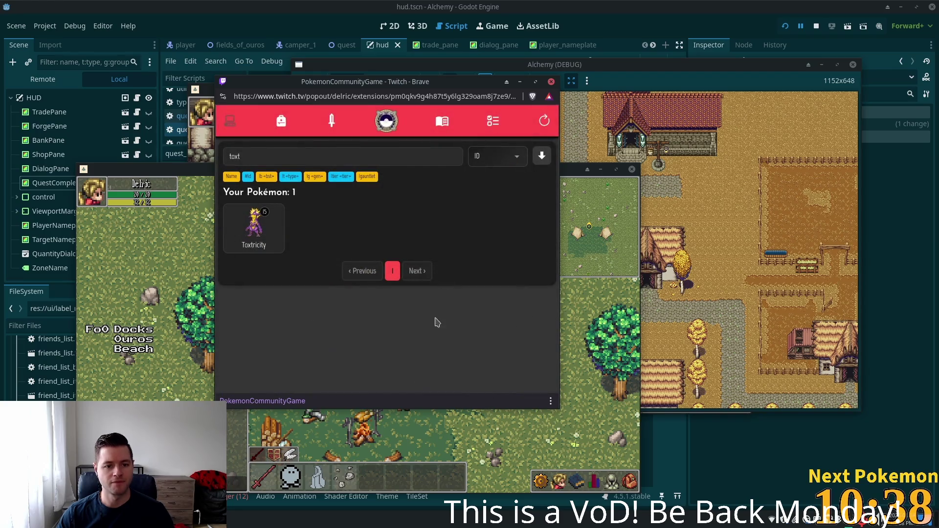
- Clear the 'toxt' search to list all 393 Pokémon and bring the Alchemy (DEBUG) window forward
{"action": "left_click", "coordinate": [253, 227]}
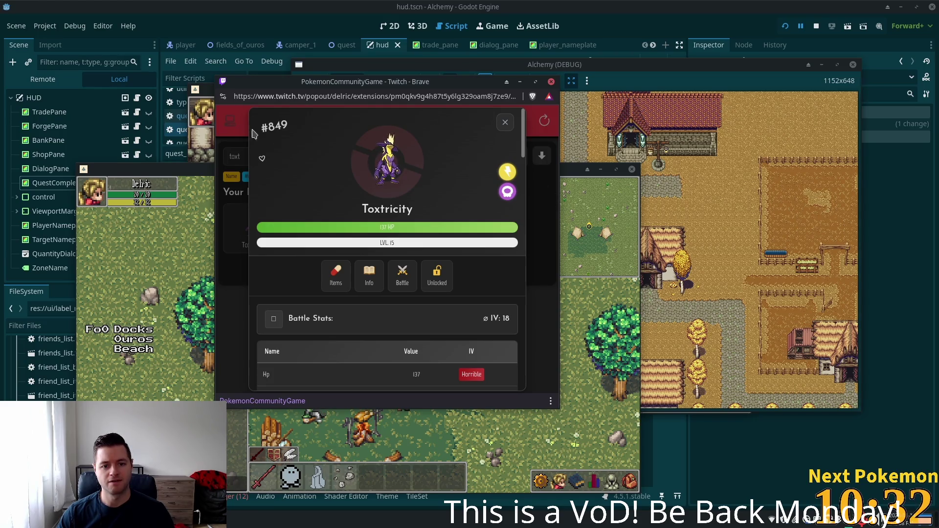
{"action": "left_click", "coordinate": [507, 125]}
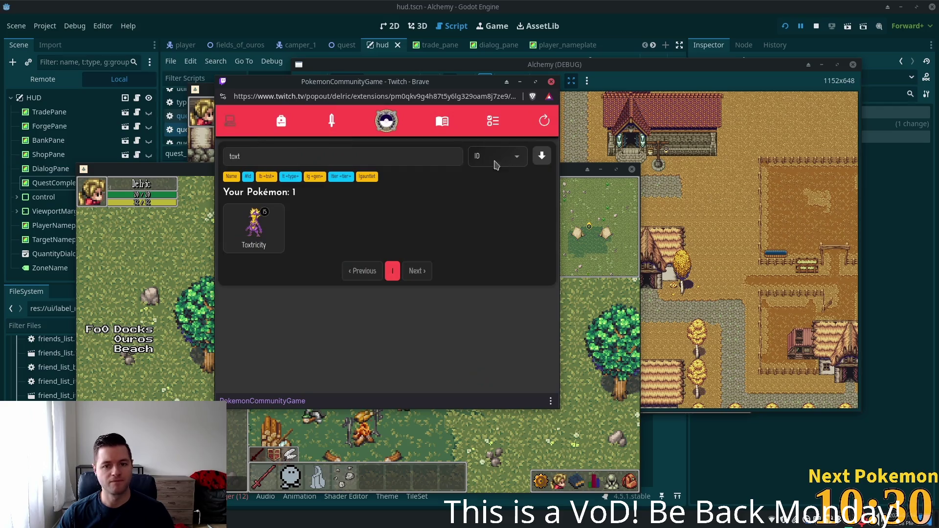
{"action": "key", "text": "BackSpace"}
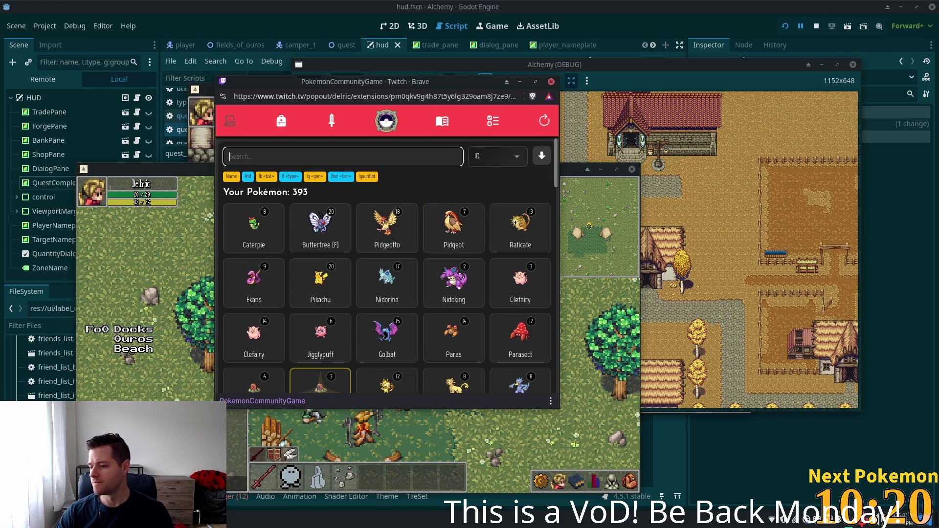
{"action": "left_click", "coordinate": [562, 225]}
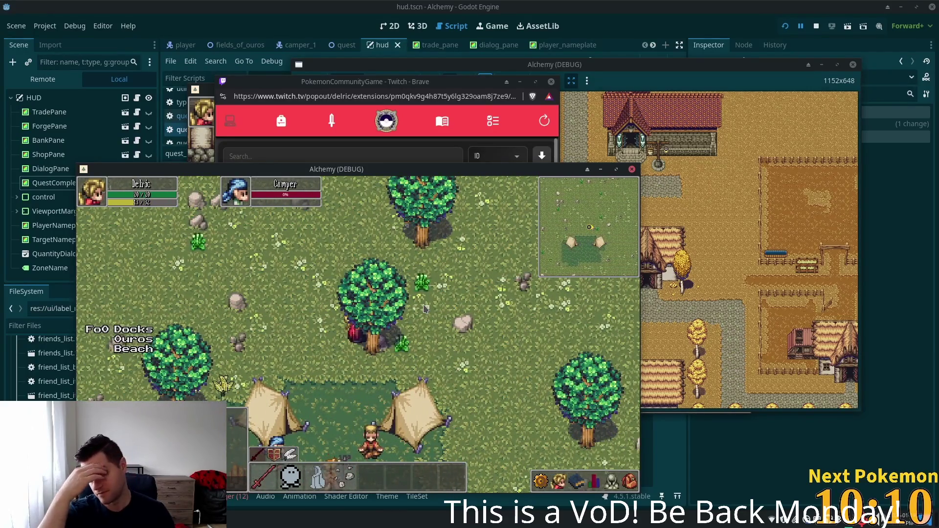
{"action": "left_click_drag", "start_coordinate": [424, 308], "coordinate": [424, 308]}
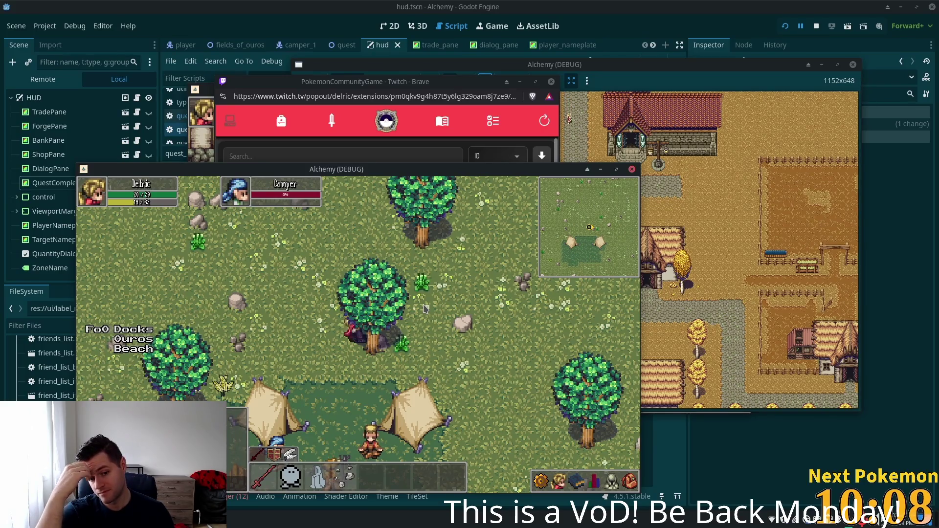
{"action": "key", "text": "s"}
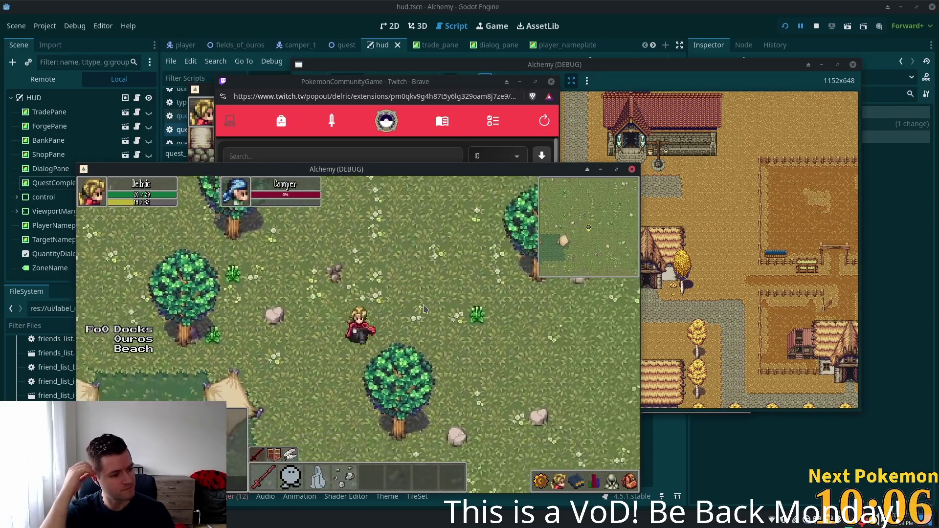
{"action": "key", "text": "s"}
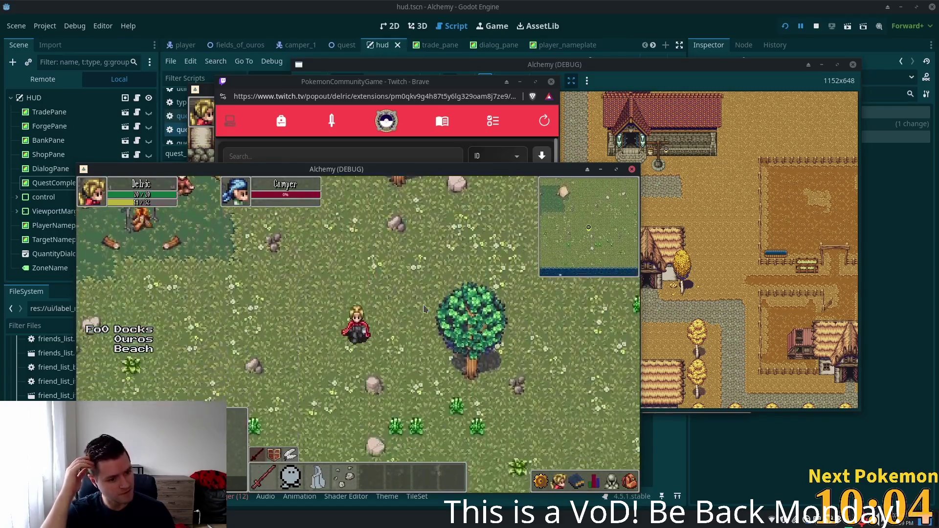
{"action": "key", "text": "d"}
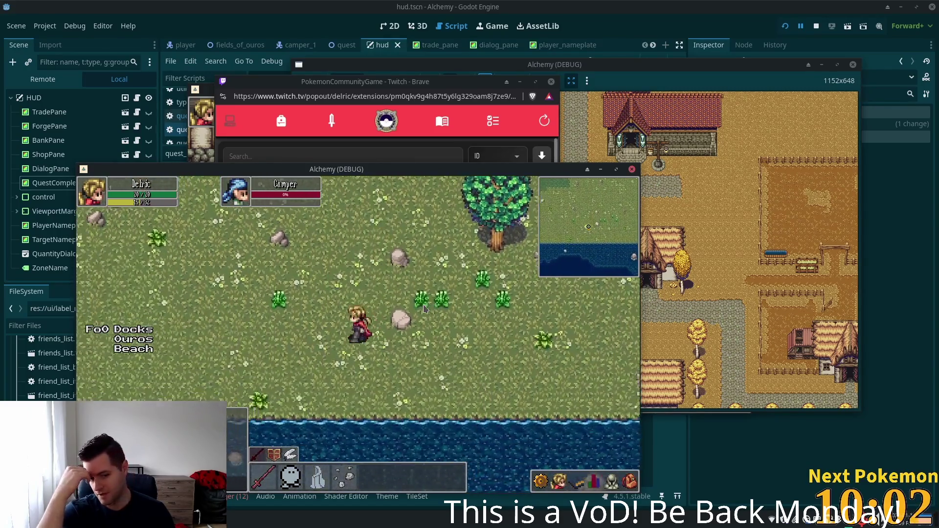
{"action": "key", "text": "a"}
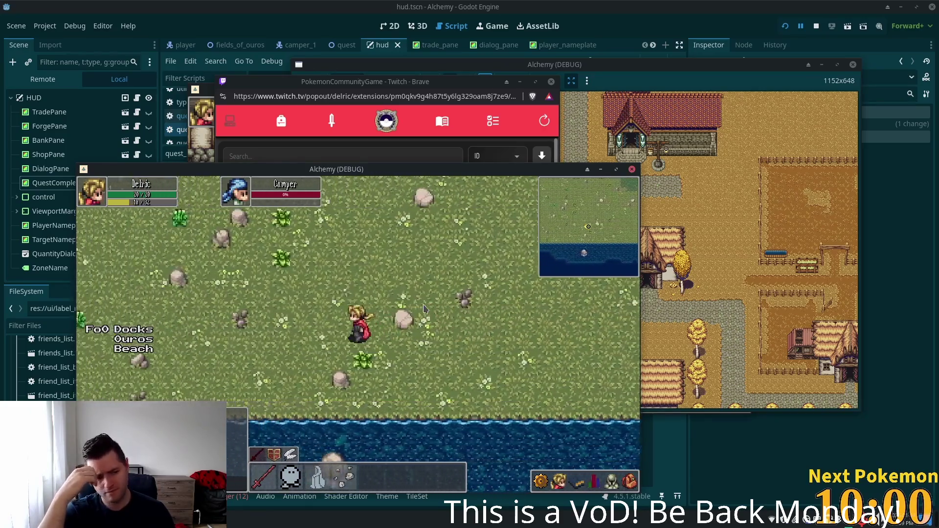
{"action": "key", "text": "a"}
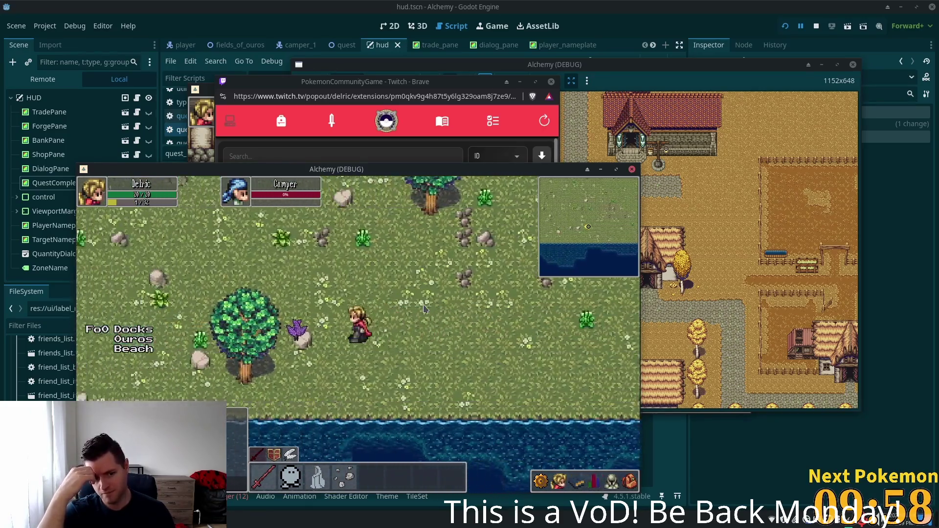
{"action": "key", "text": "w"}
{"action": "key", "text": "a"}
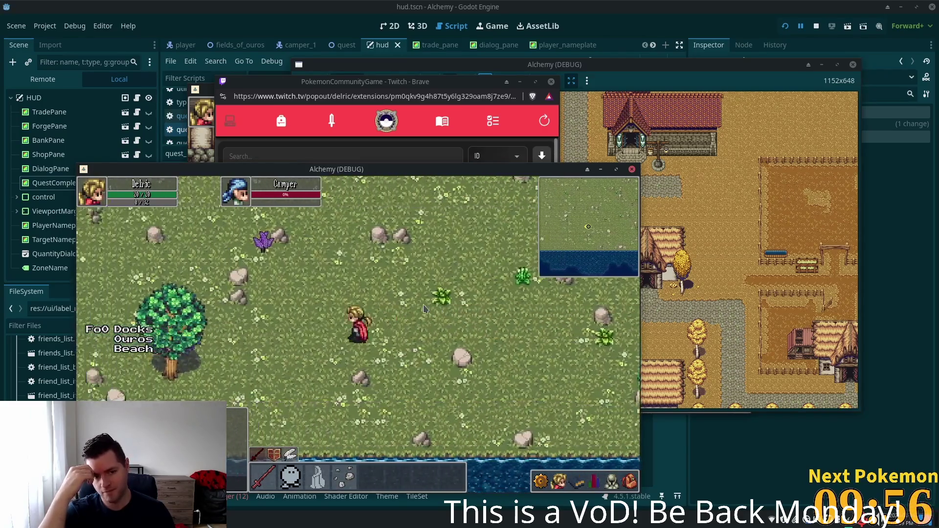
{"action": "key", "text": "a"}
{"action": "key", "text": "s"}
{"action": "key", "text": "a"}
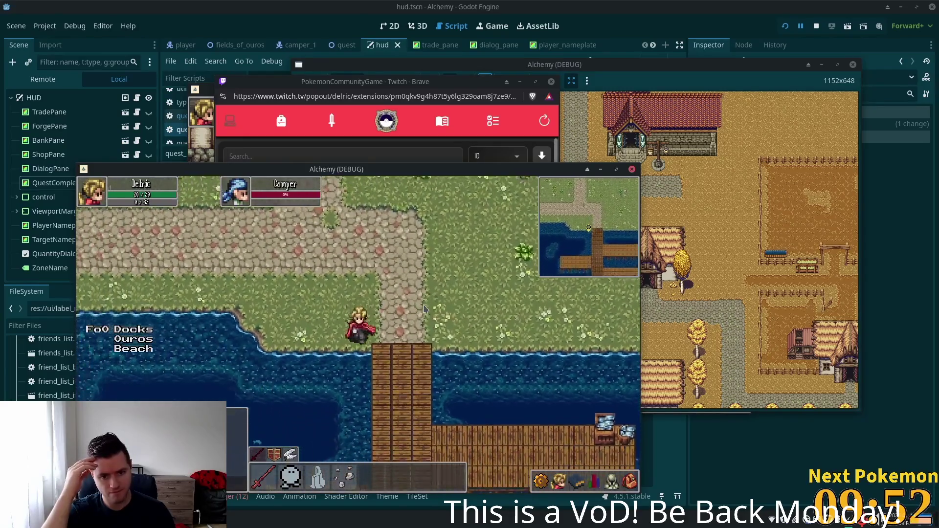
{"action": "key", "text": "s"}
{"action": "key", "text": "s"}
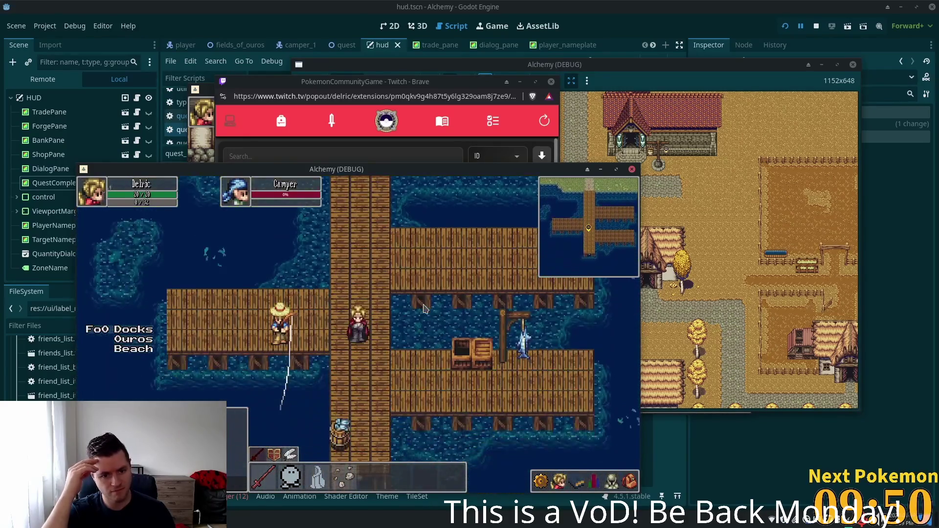
{"action": "key", "text": "w"}
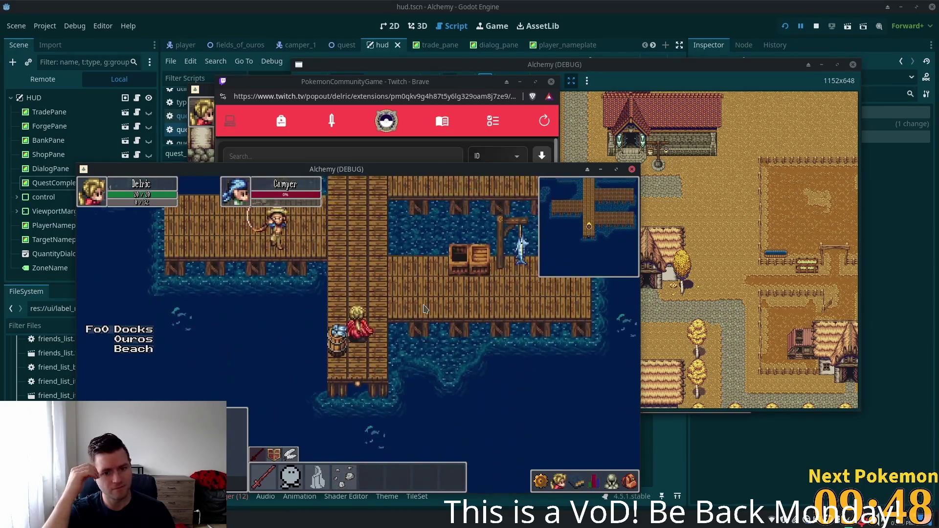
{"action": "key", "text": "w"}
{"action": "key", "text": "d"}
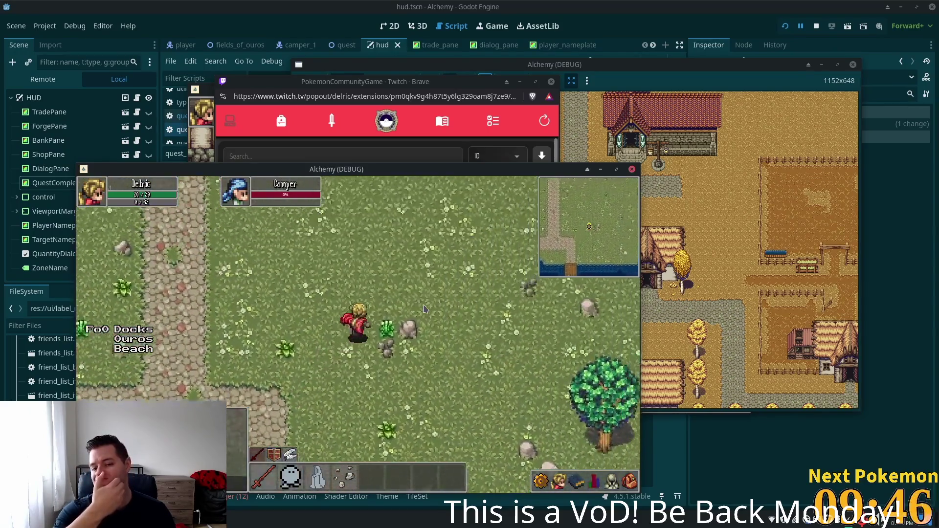
{"action": "key", "text": "w"}
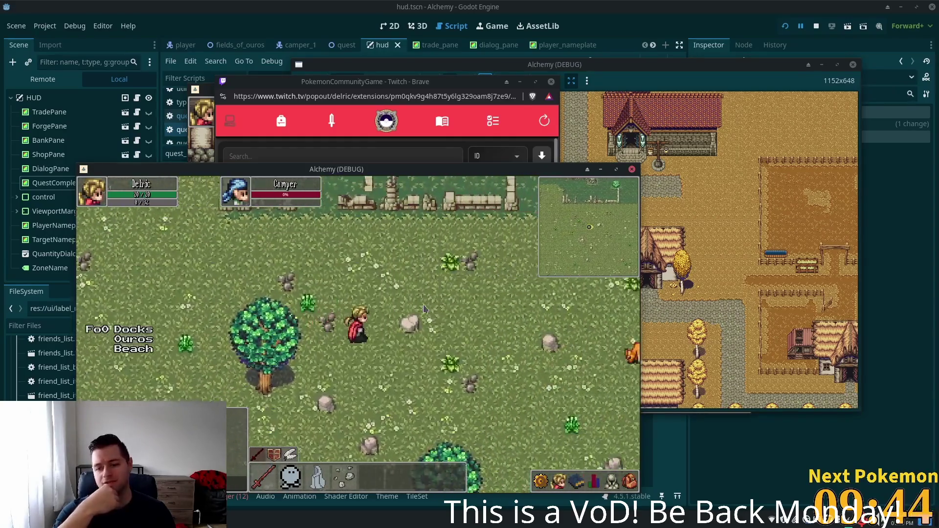
{"action": "key", "text": "d"}
{"action": "key", "text": "d"}
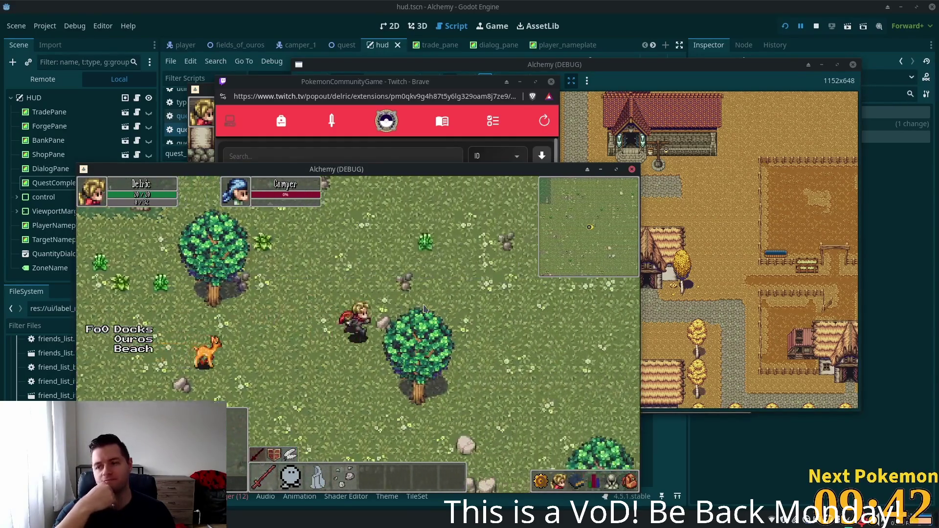
{"action": "key", "text": "d"}
{"action": "key", "text": "d"}
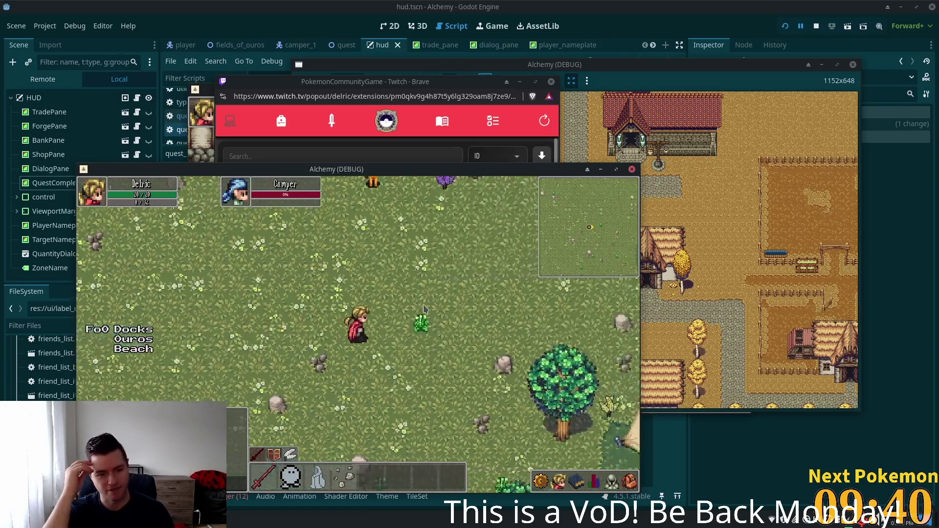
{"action": "key", "text": "d"}
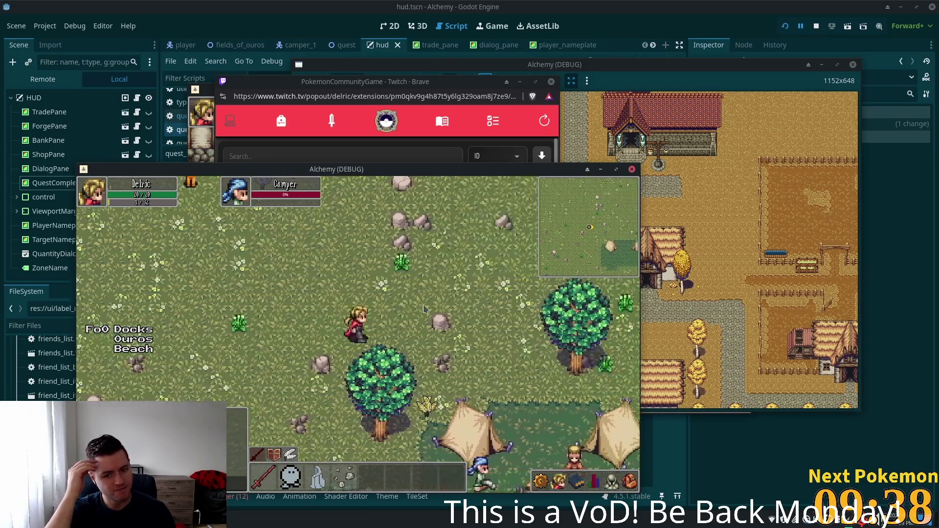
{"action": "key", "text": "d"}
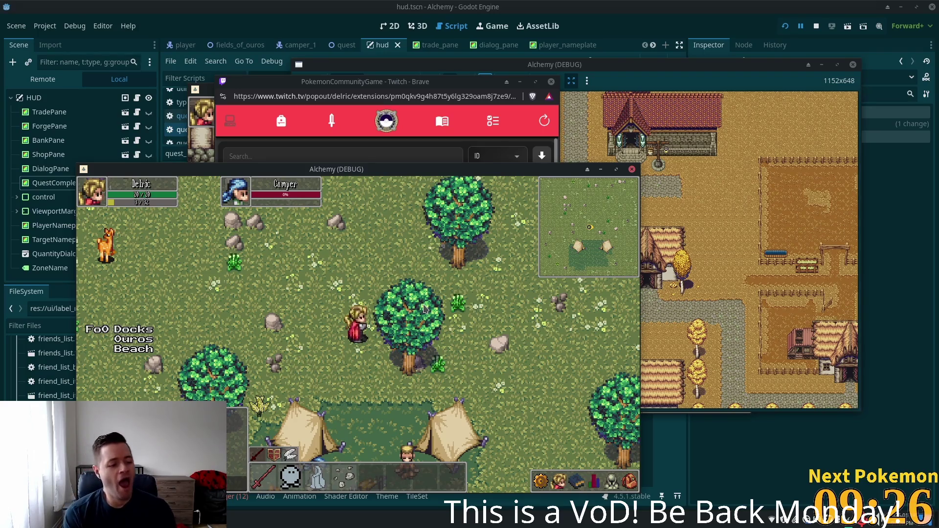
- Walk the character around the tent camp, down toward the river and back up
{"action": "key", "text": "d"}
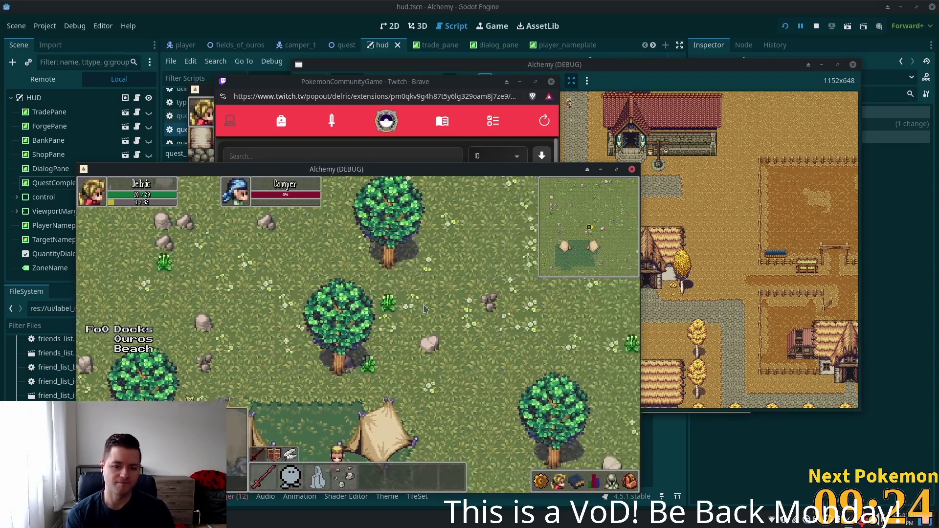
{"action": "key", "text": "s"}
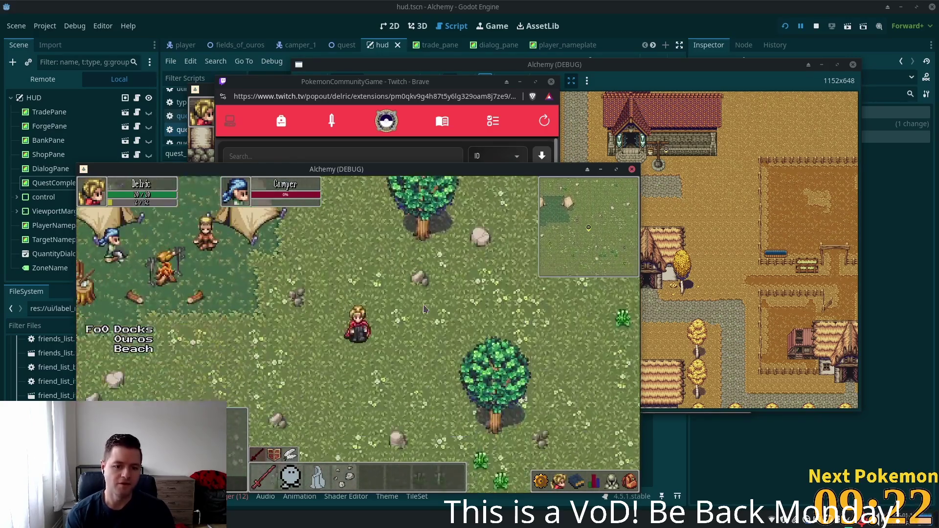
{"action": "key", "text": "w"}
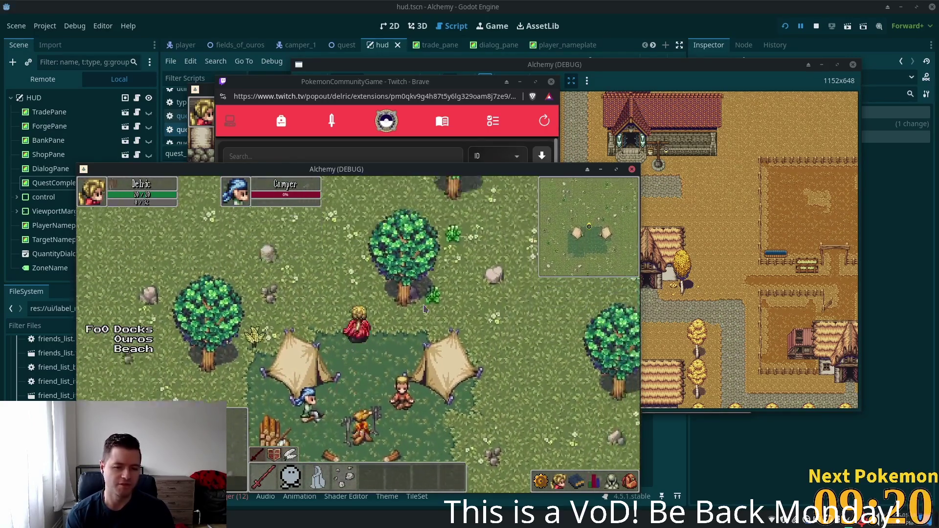
{"action": "key", "text": "w"}
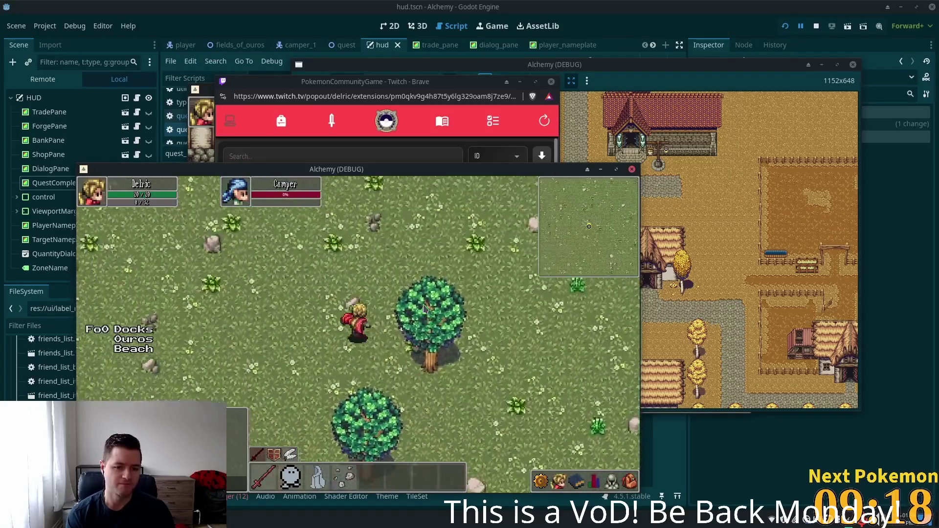
{"action": "key", "text": "s"}
{"action": "key", "text": "d"}
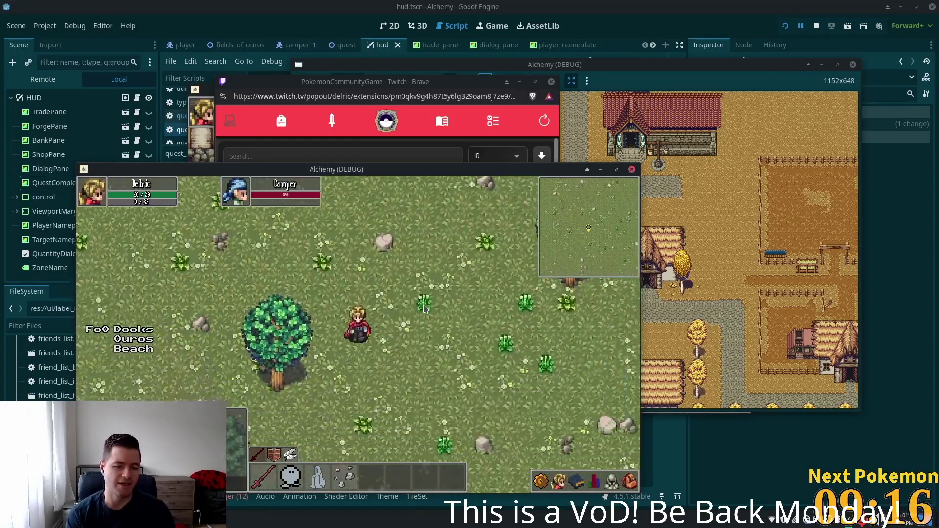
{"action": "key", "text": "s"}
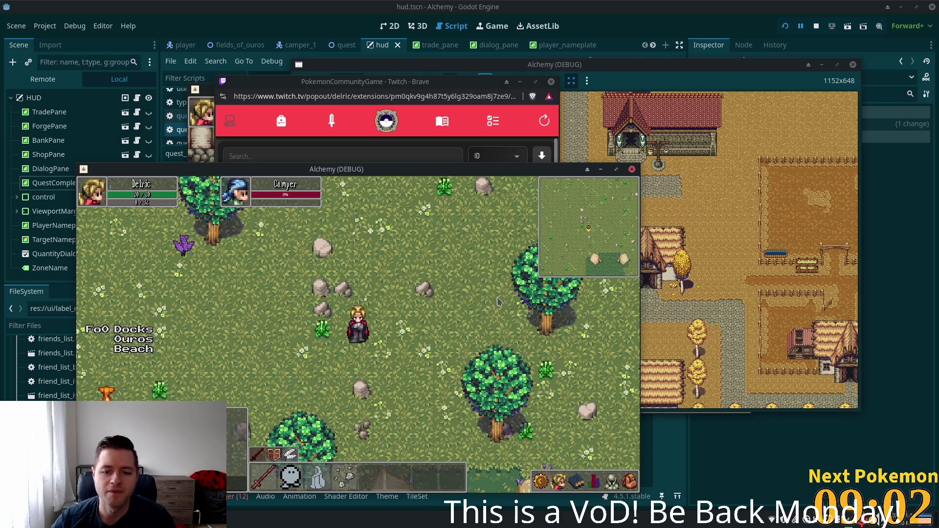
{"action": "left_click", "coordinate": [444, 321]}
{"action": "left_click", "coordinate": [417, 339]}
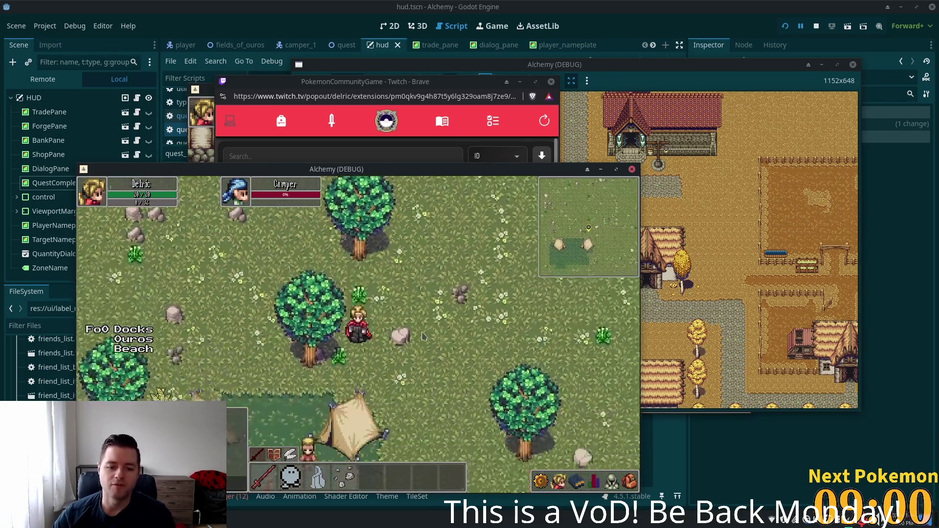
{"action": "left_click", "coordinate": [417, 338]}
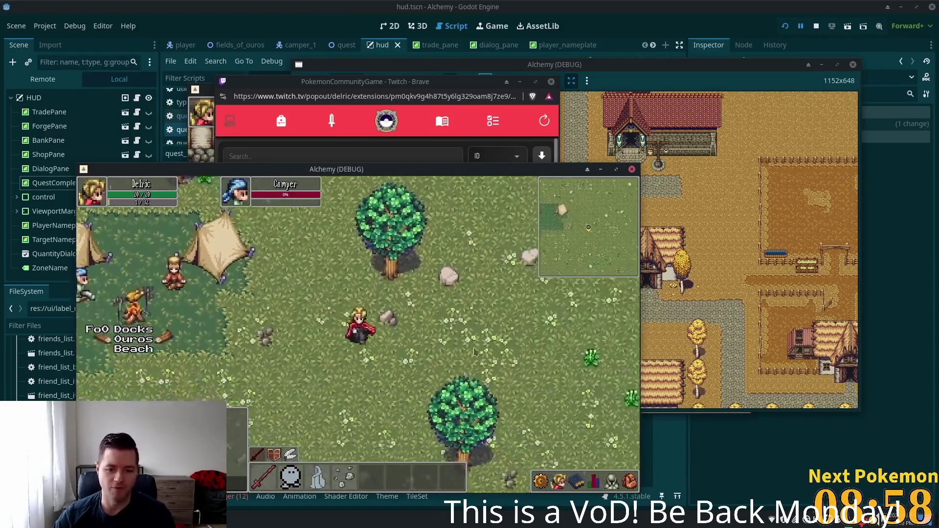
{"action": "key", "text": "s"}
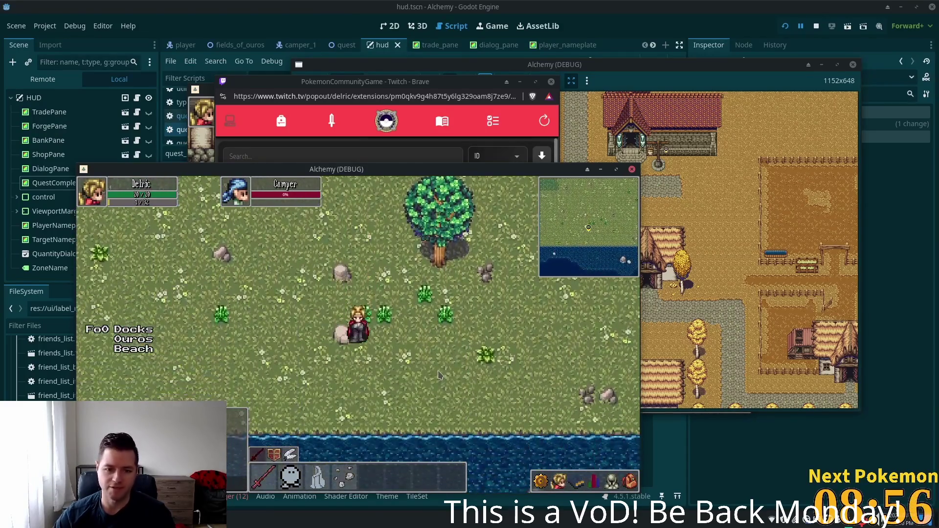
{"action": "key", "text": "w"}
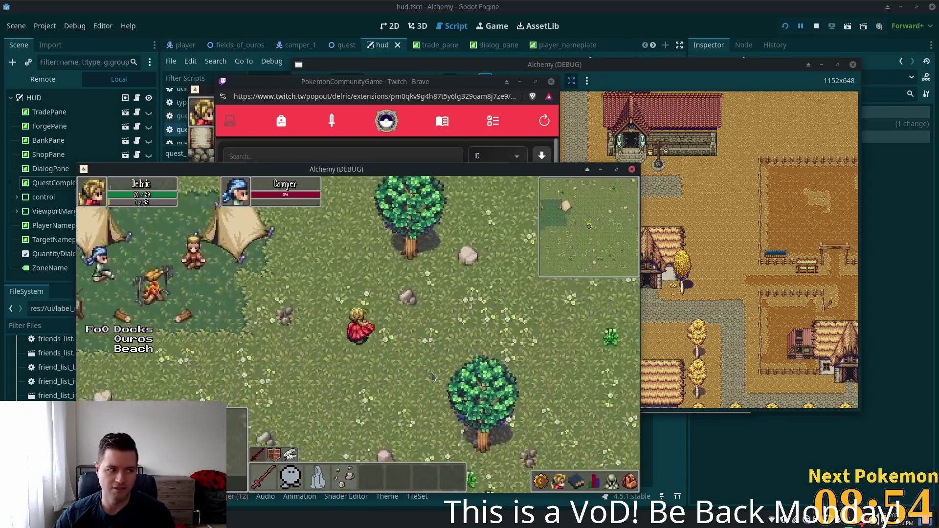
{"action": "key", "text": "w"}
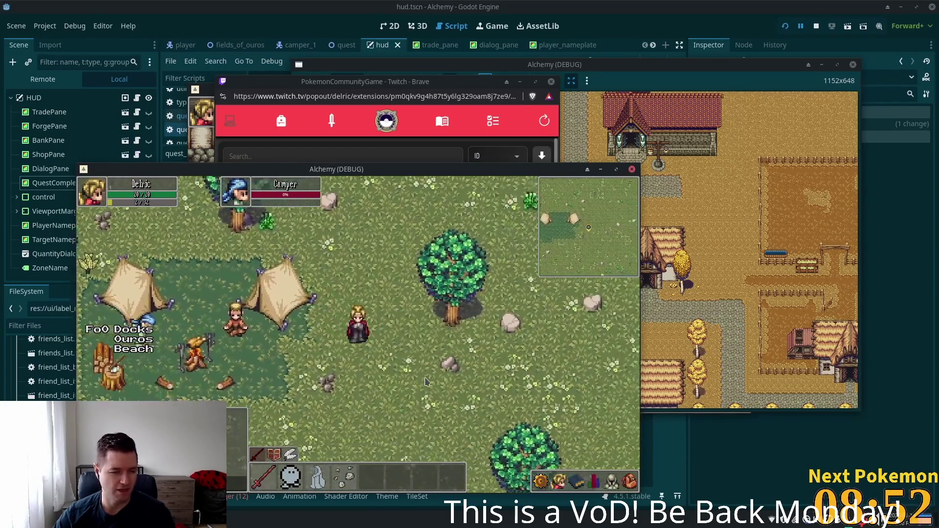
{"action": "key", "text": "w"}
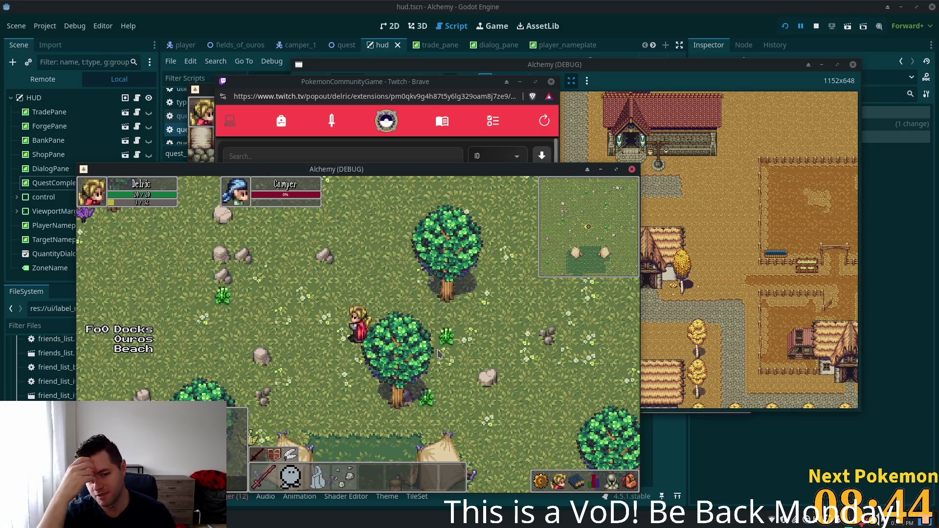
- Circle the character north, south, east and west through the camp and down toward the shore
{"action": "key", "text": "Right"}
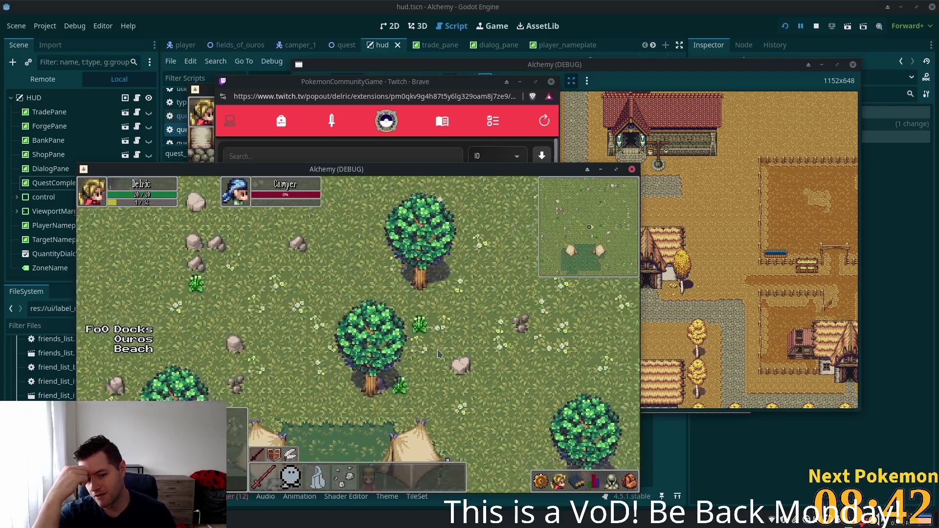
{"action": "key", "text": "Down"}
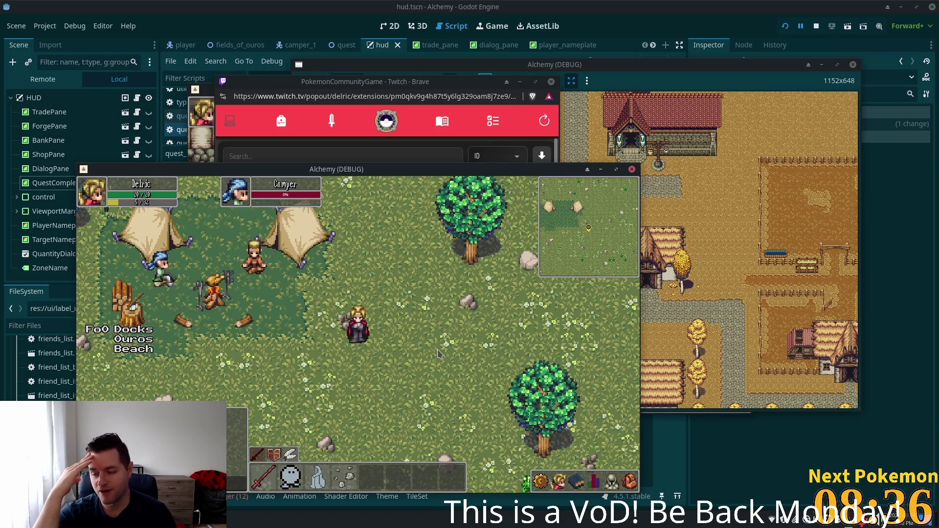
{"action": "key", "text": "w"}
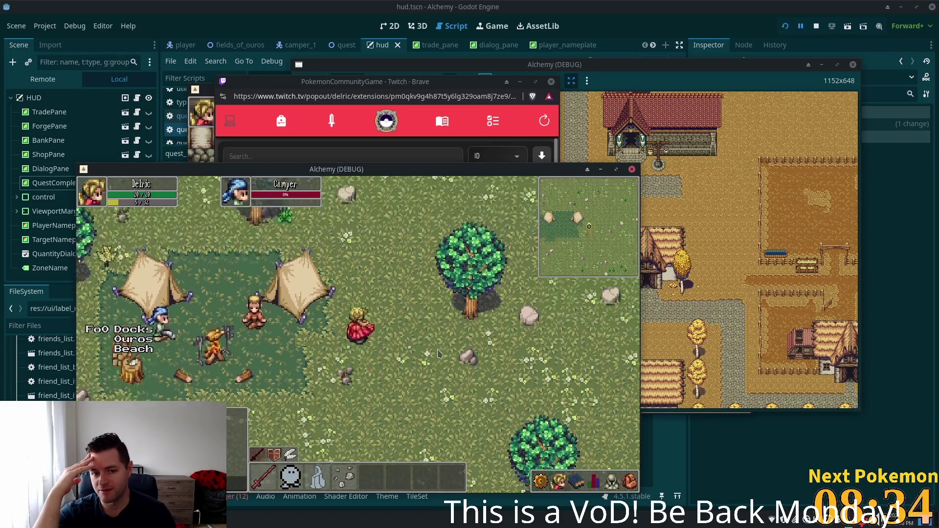
{"action": "key", "text": "a"}
{"action": "key", "text": "w"}
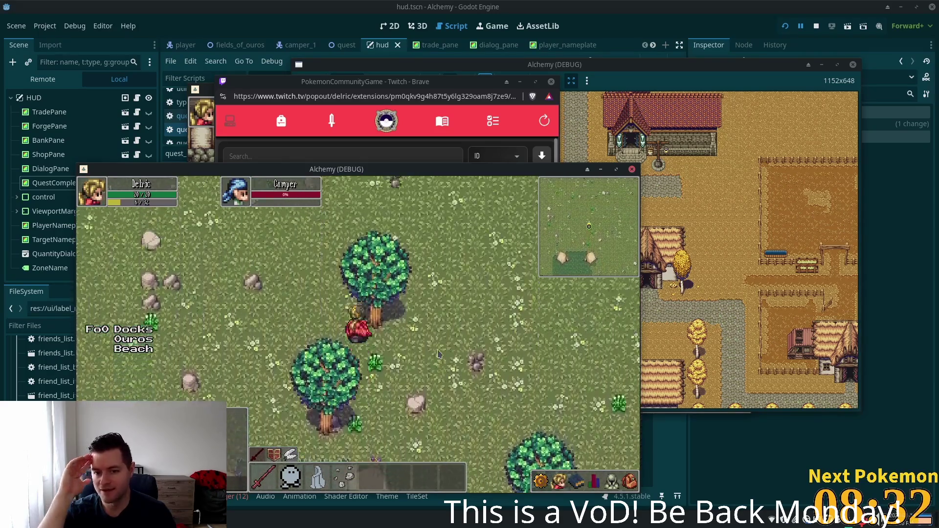
{"action": "key", "text": "w"}
{"action": "key", "text": "w"}
{"action": "key", "text": "a"}
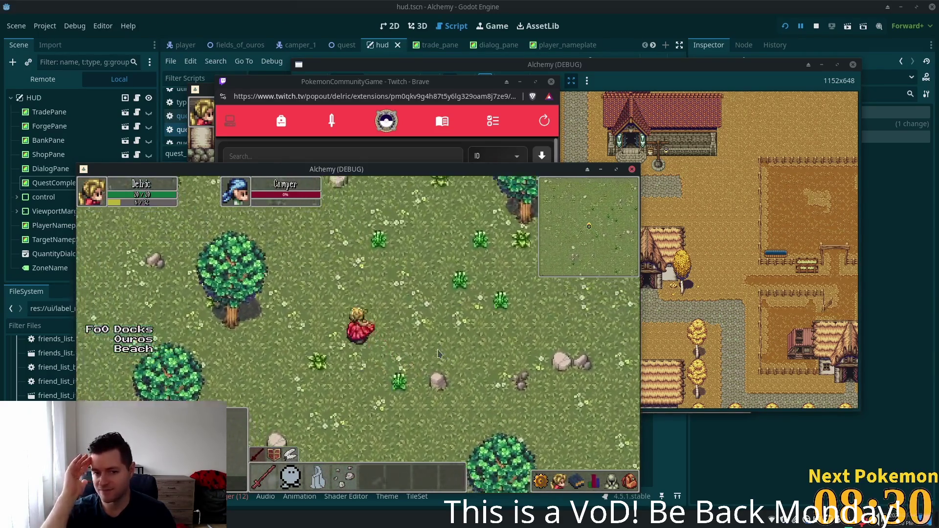
{"action": "key", "text": "w"}
{"action": "key", "text": "a"}
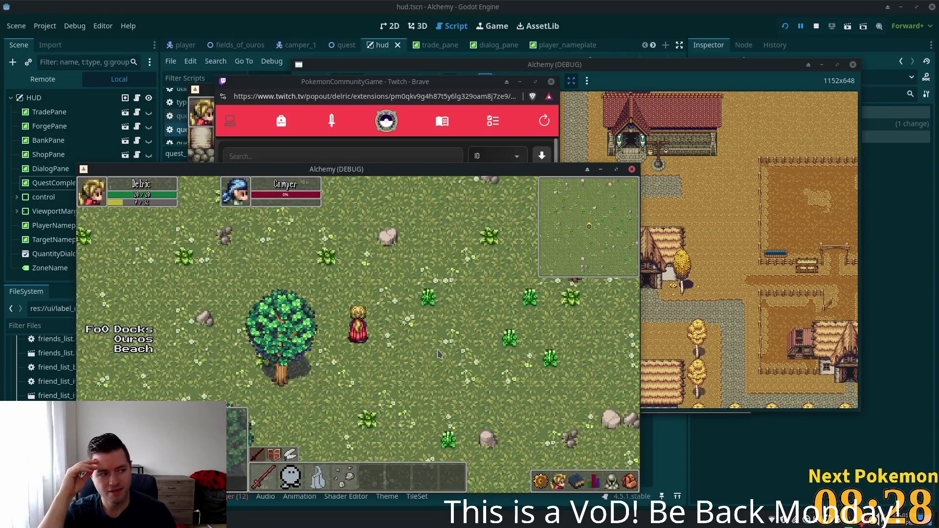
{"action": "key", "text": "s"}
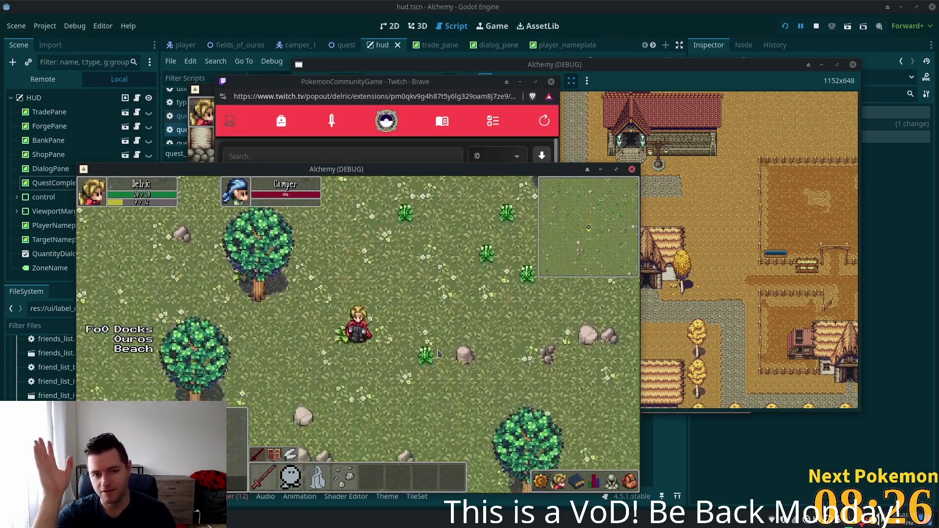
{"action": "key", "text": "s"}
{"action": "key", "text": "s"}
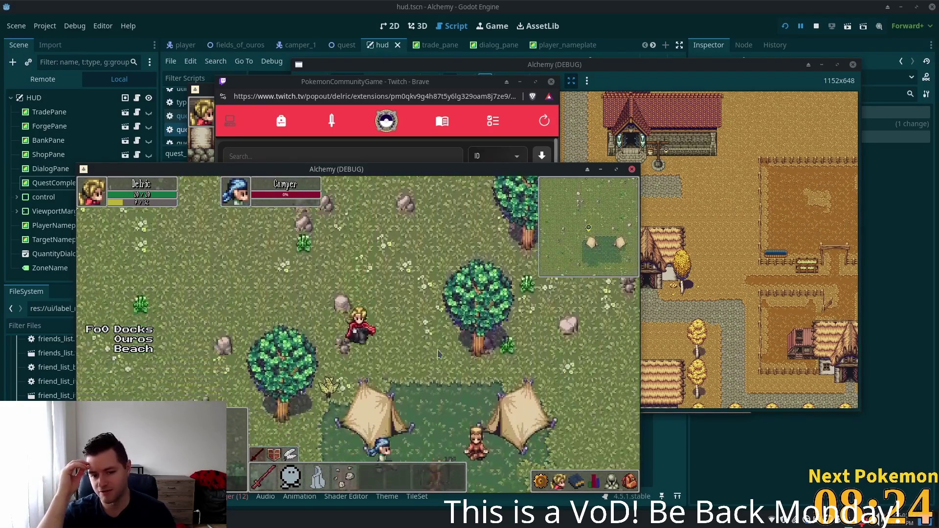
{"action": "key", "text": "d"}
{"action": "key", "text": "s"}
{"action": "key", "text": "d"}
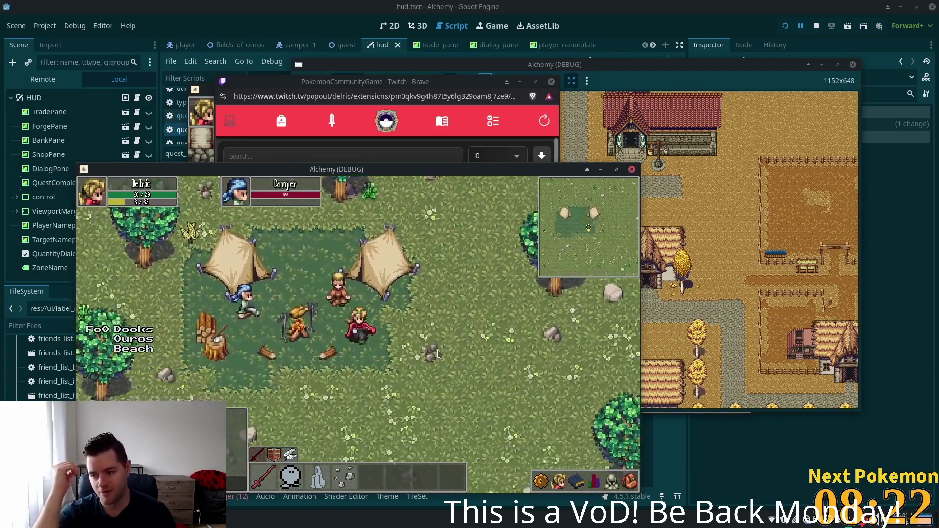
{"action": "key", "text": "s"}
{"action": "key", "text": "w"}
{"action": "key", "text": "a"}
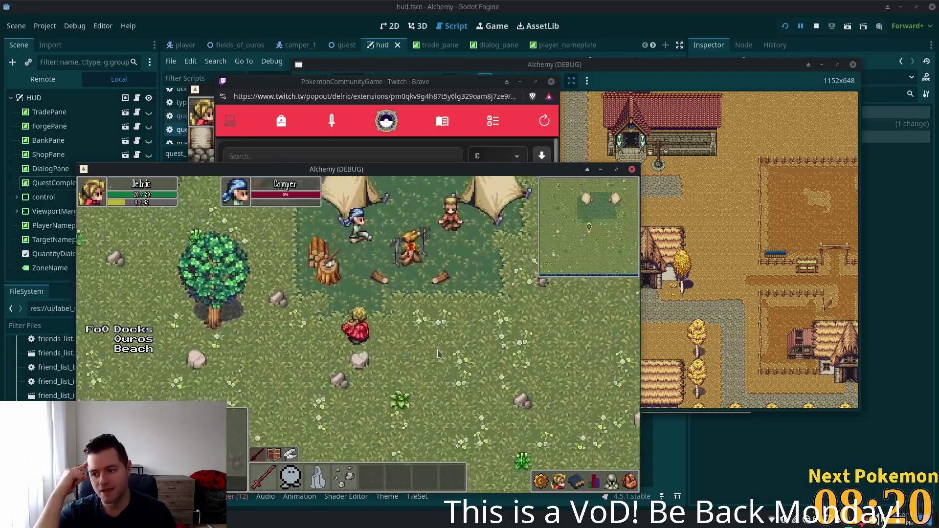
{"action": "key", "text": "d"}
{"action": "key", "text": "w"}
{"action": "key", "text": "d"}
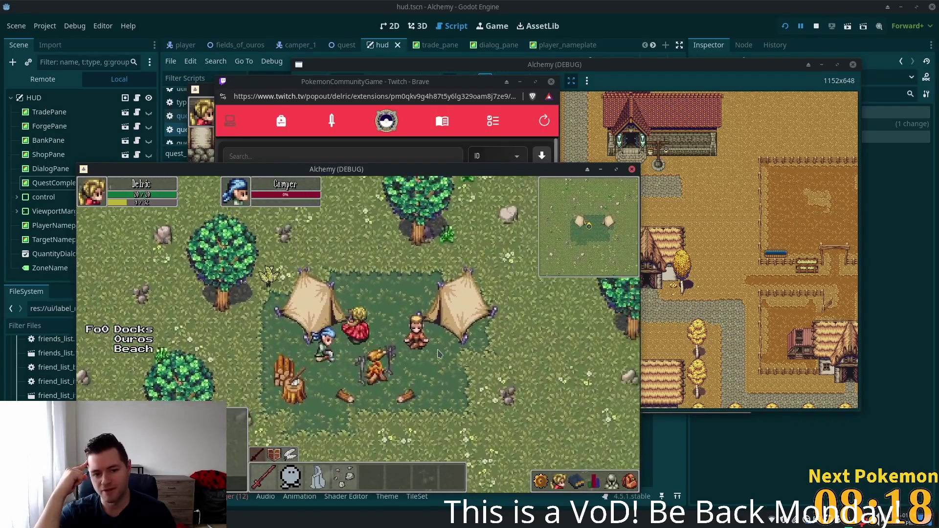
{"action": "key", "text": "w"}
{"action": "key", "text": "d"}
{"action": "key", "text": "d"}
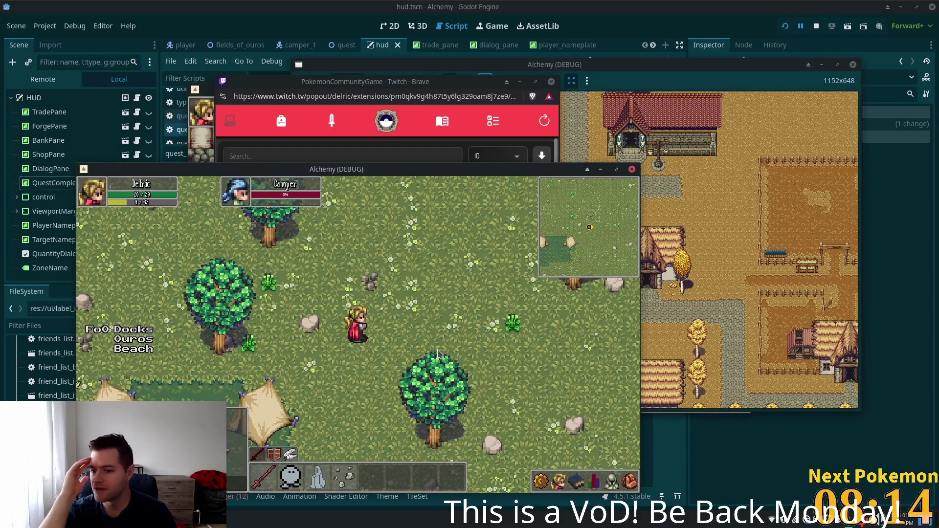
{"action": "key", "text": "a"}
{"action": "key", "text": "a"}
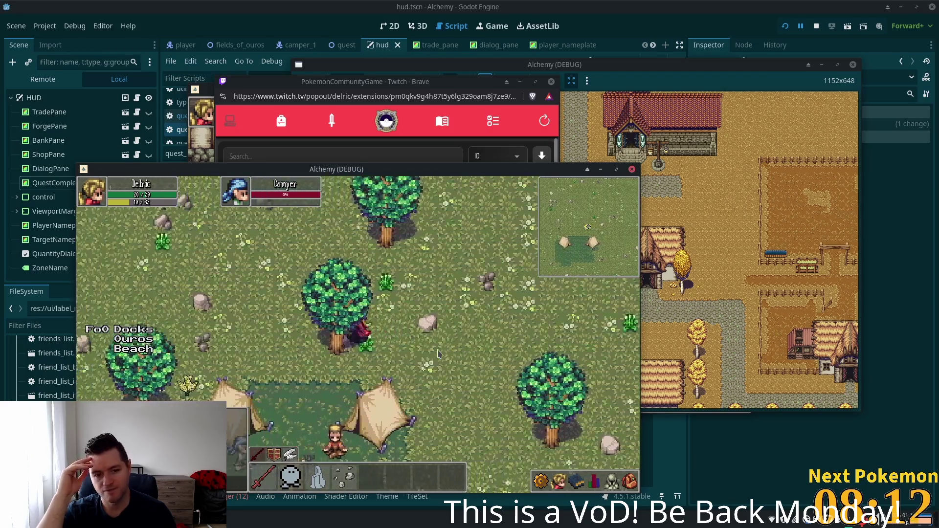
{"action": "key", "text": "a"}
{"action": "key", "text": "a"}
{"action": "key", "text": "s"}
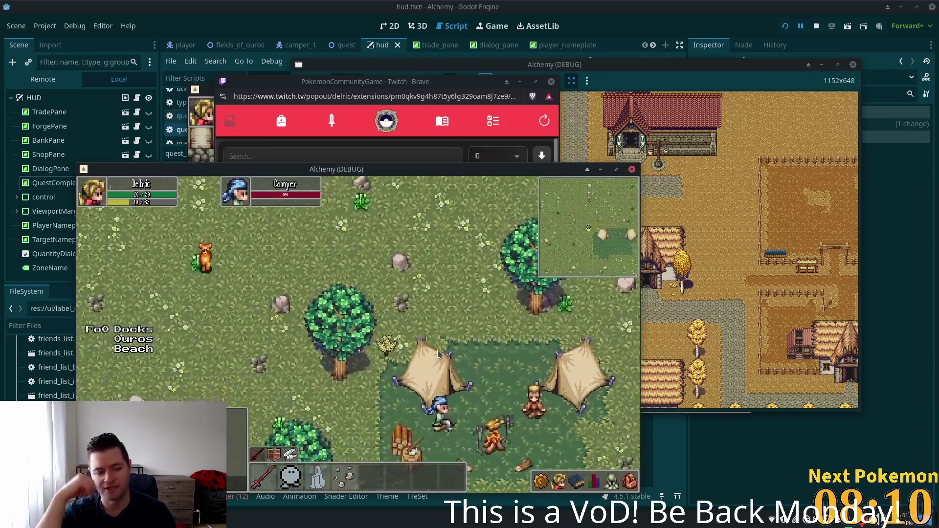
{"action": "key", "text": "a"}
{"action": "key", "text": "s"}
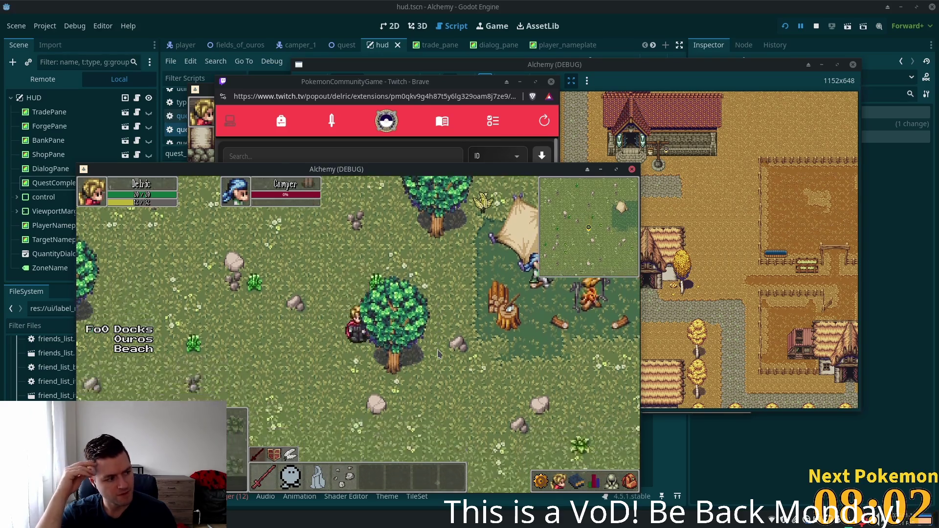
{"action": "key", "text": "s"}
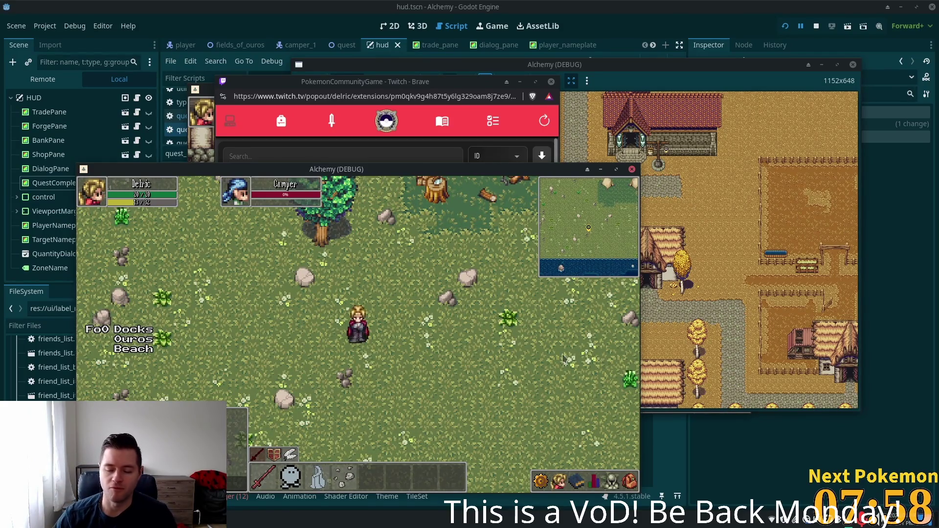
{"action": "key", "text": "w"}
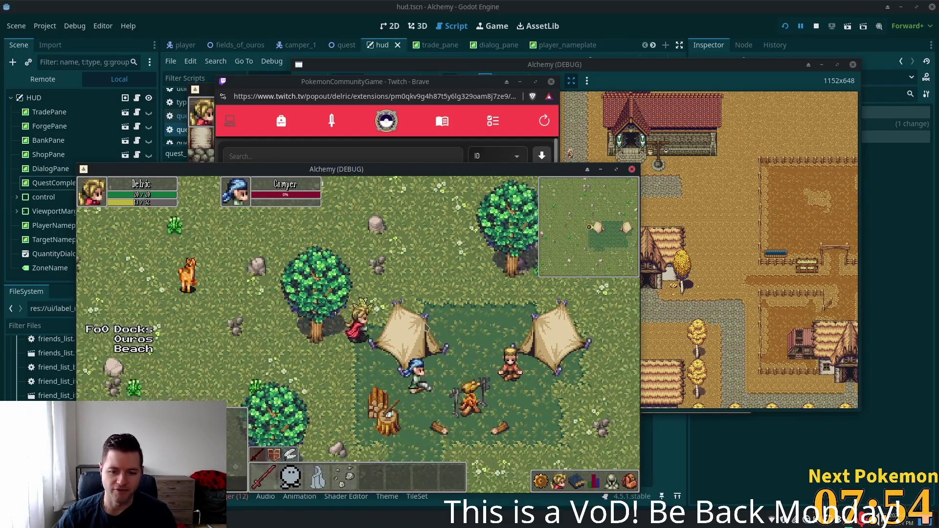
- Walk east past the tent camp, then bring up the skills list with the book icon
{"action": "left_click", "coordinate": [457, 381]}
{"action": "key", "text": "s"}
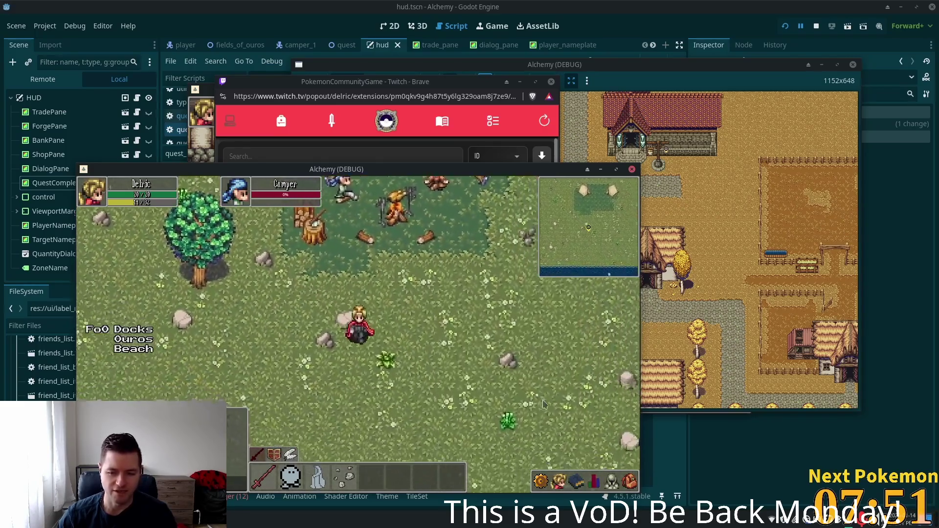
{"action": "key", "text": "d"}
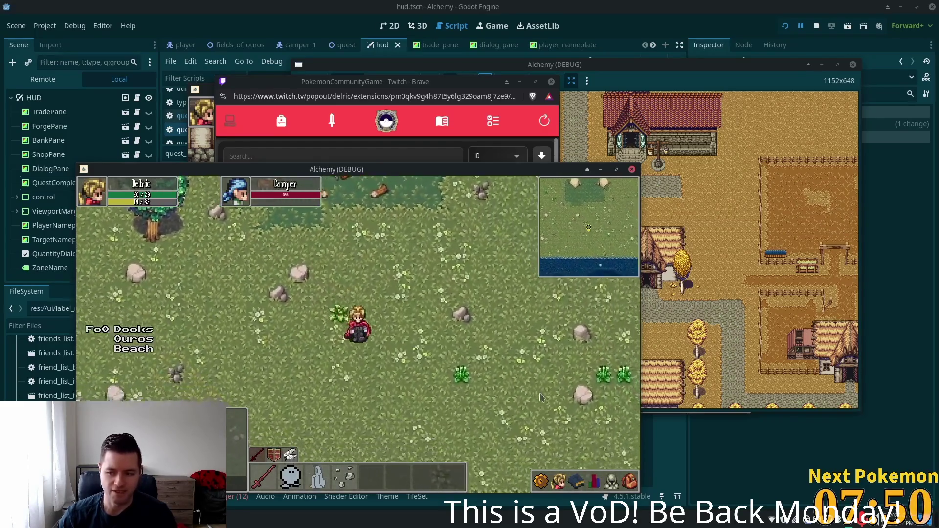
{"action": "key", "text": "w"}
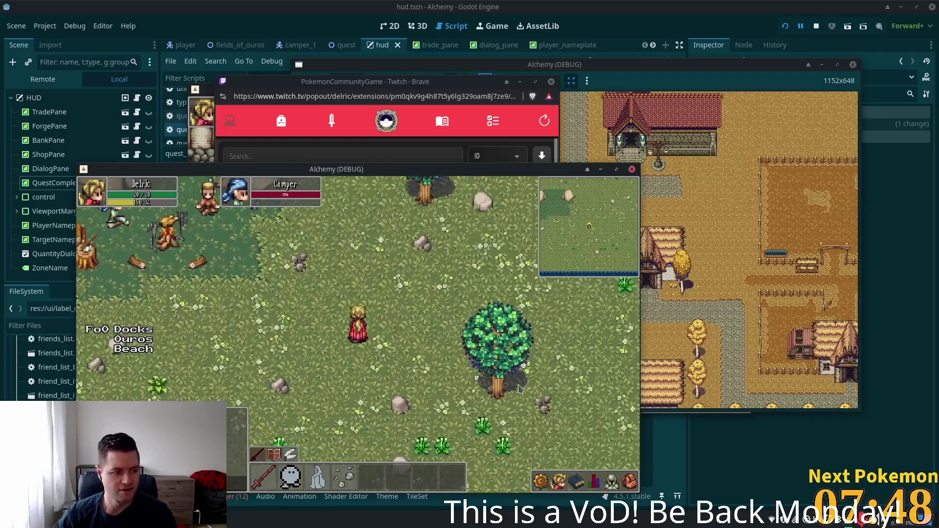
{"action": "left_click", "coordinate": [581, 482]}
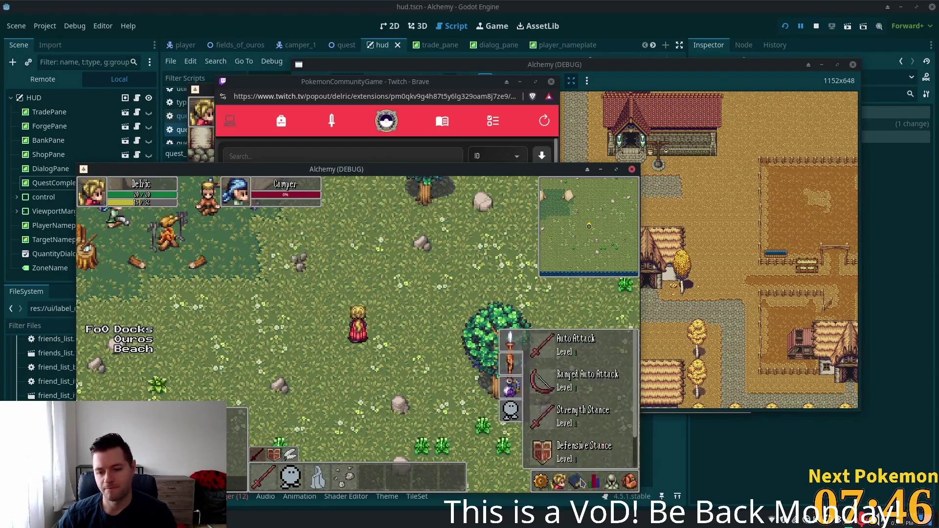
- Toggle the skills list off and on, then view and close the equipment panel with C
{"action": "left_click", "coordinate": [579, 483]}
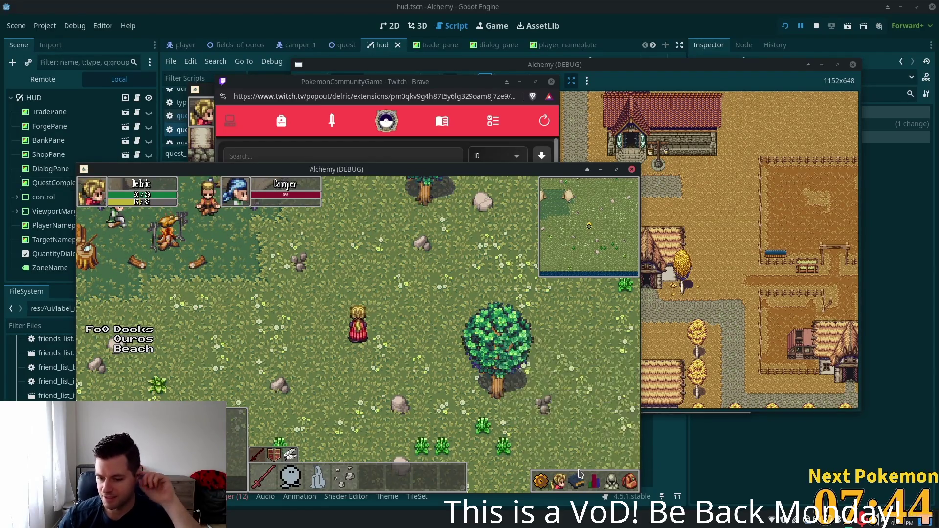
{"action": "left_click", "coordinate": [579, 483]}
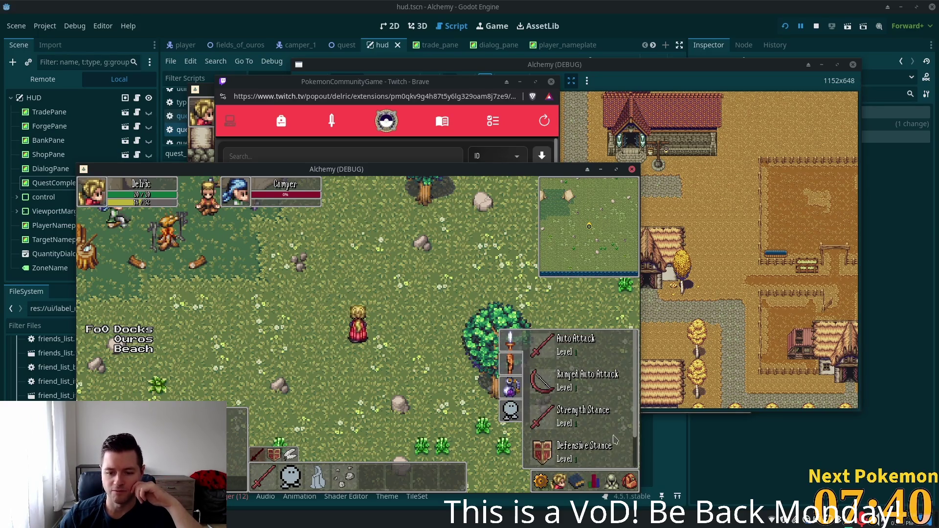
{"action": "key", "text": "c"}
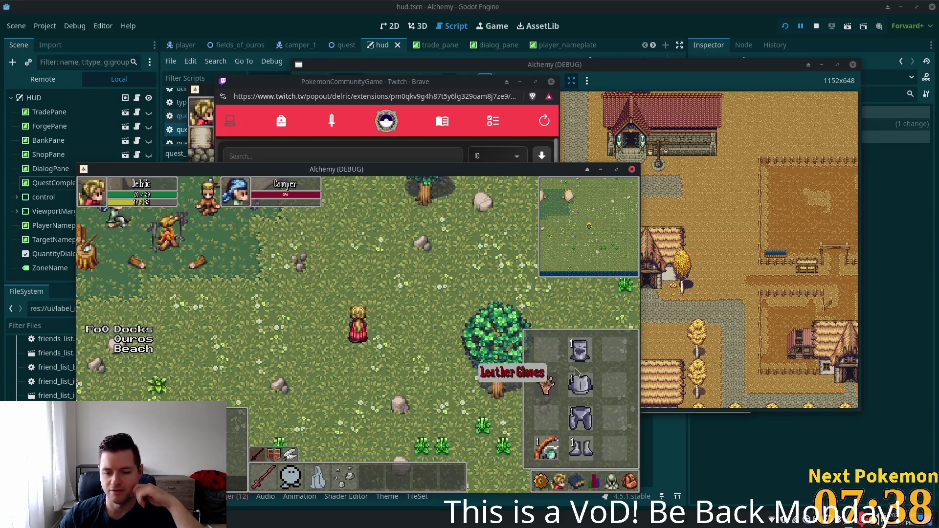
{"action": "key", "text": "c"}
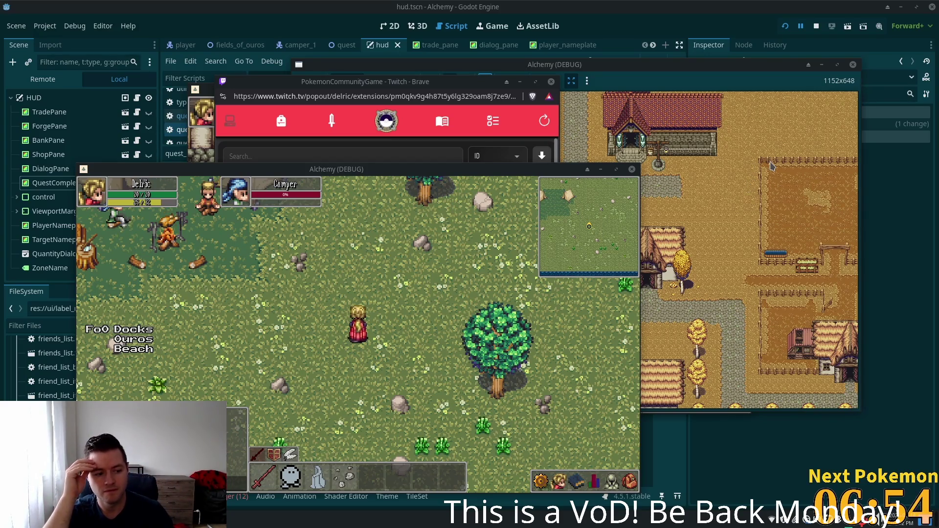
- Walk the character north past the tents and out of the tall grass toward the road
{"action": "key", "text": "w"}
{"action": "key", "text": "a"}
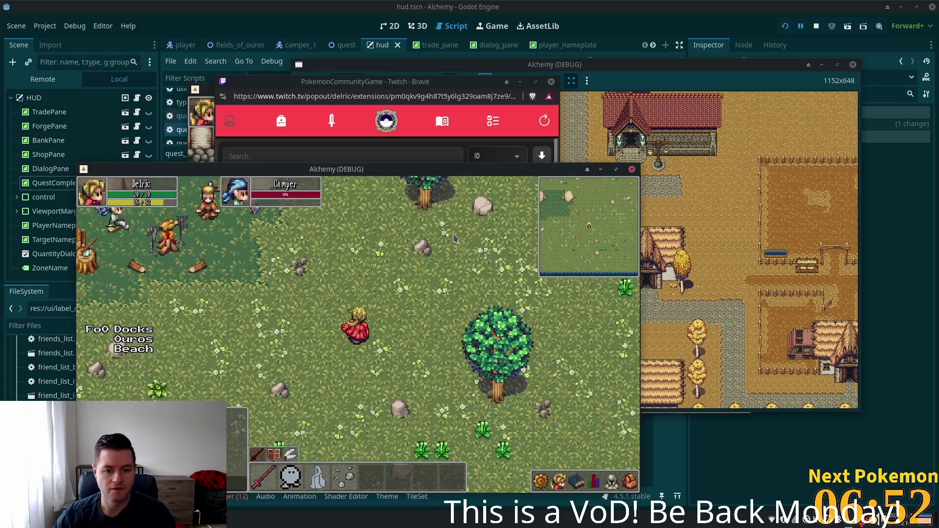
{"action": "key", "text": "w"}
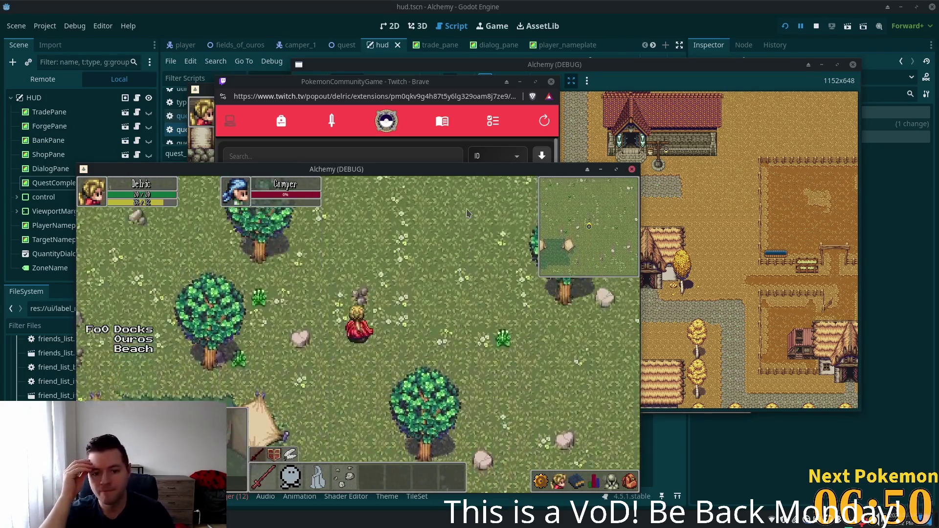
{"action": "key", "text": "s"}
{"action": "key", "text": "w"}
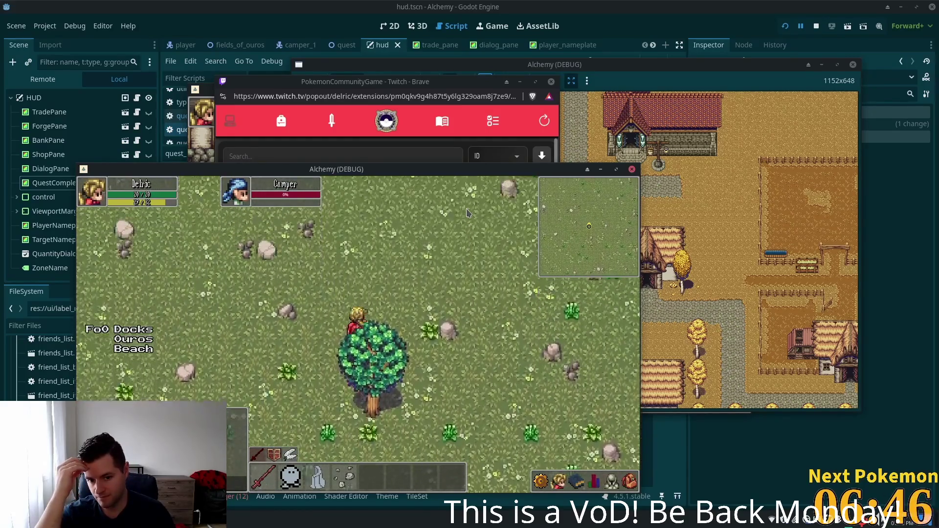
{"action": "key", "text": "a"}
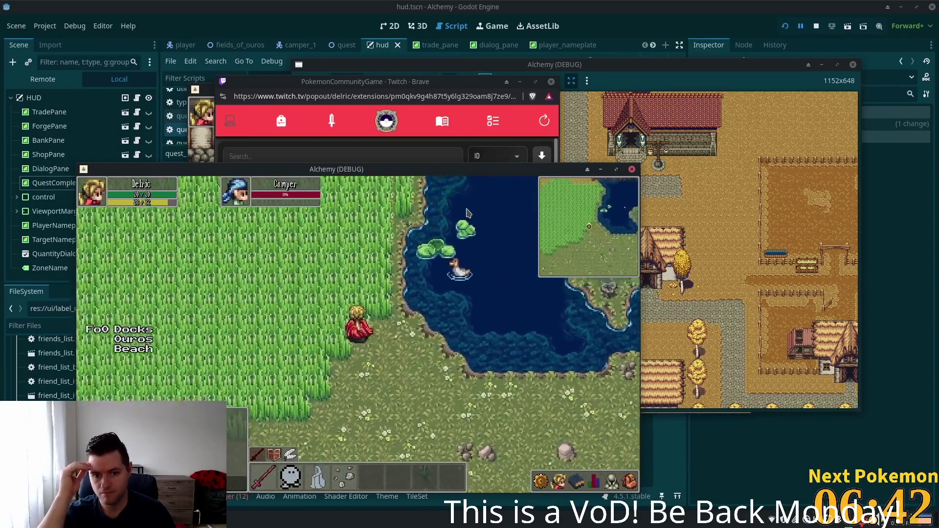
{"action": "key", "text": "w"}
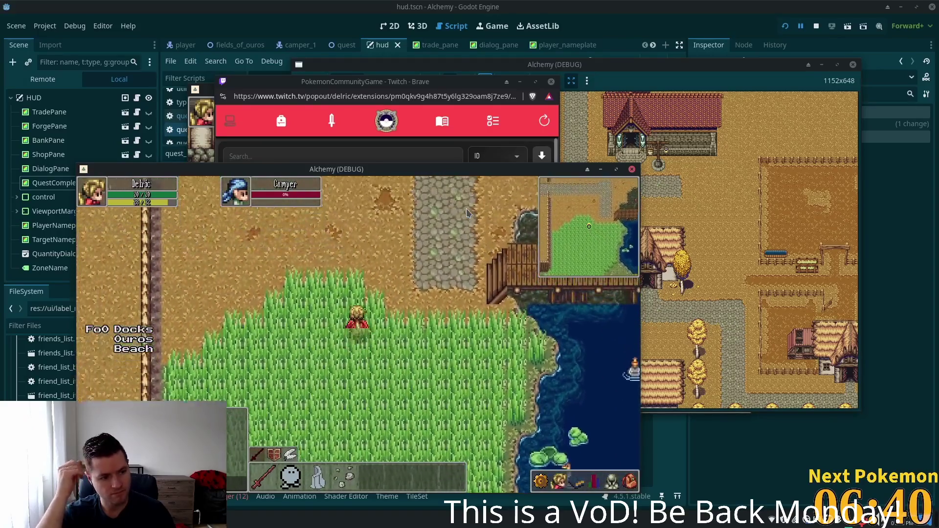
{"action": "key", "text": "w"}
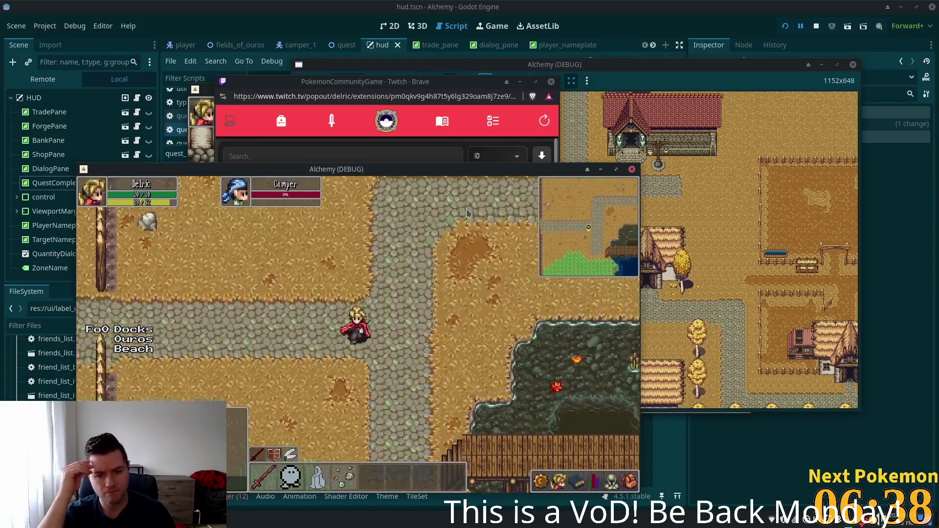
- Walk west past the crossroads along the cobblestone road into Ouros
{"action": "key", "text": "s"}
{"action": "key", "text": "w"}
{"action": "key", "text": "a"}
{"action": "key", "text": "a"}
{"action": "key", "text": "a"}
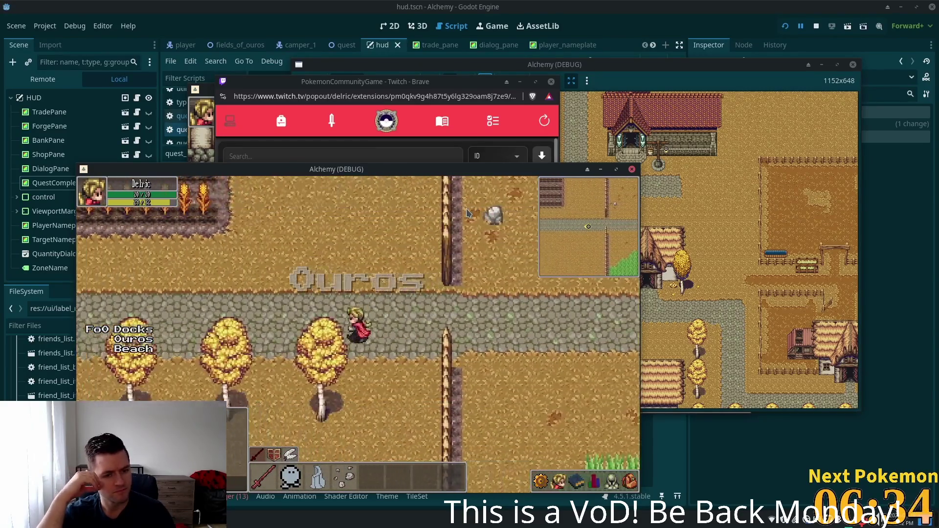
{"action": "key", "text": "a"}
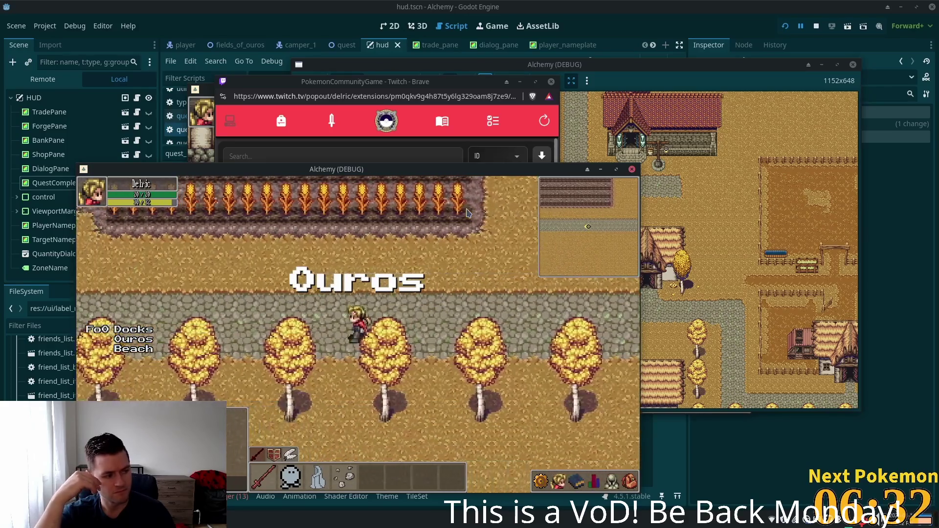
{"action": "key", "text": "a"}
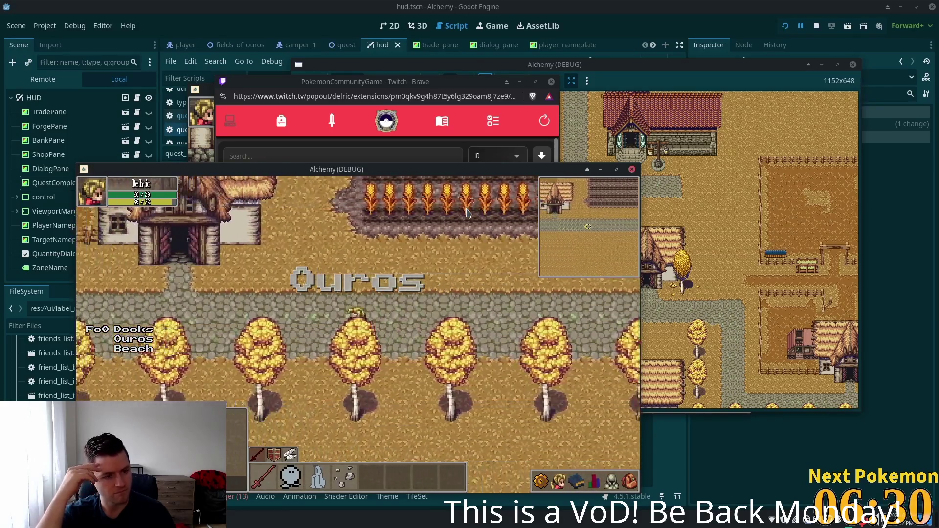
{"action": "key", "text": "a"}
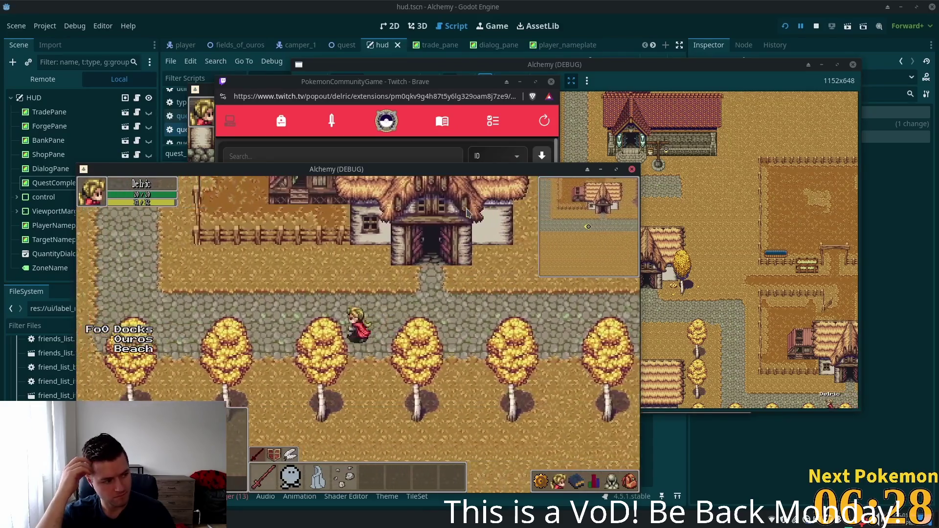
{"action": "key", "text": "w"}
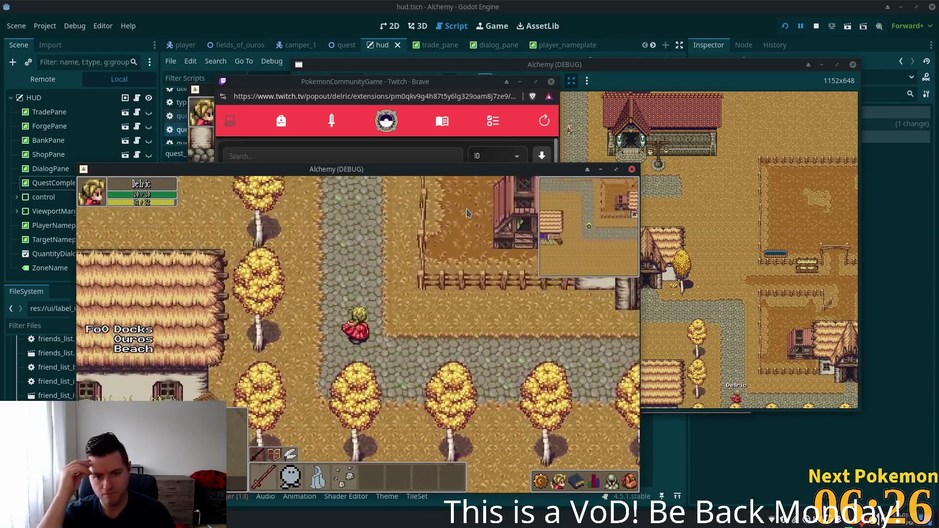
{"action": "key", "text": "a"}
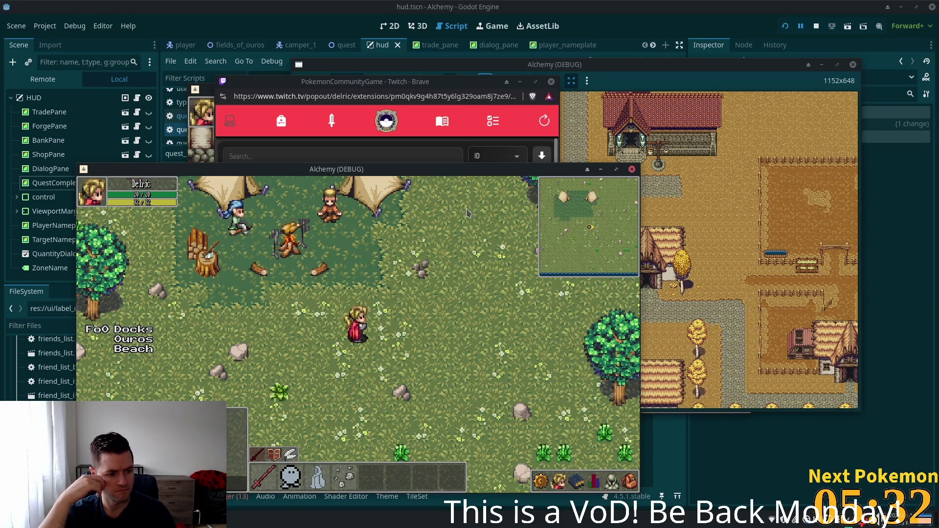
- Walk the character north across the meadow and along the shoreline to the dock
{"action": "key", "text": "w"}
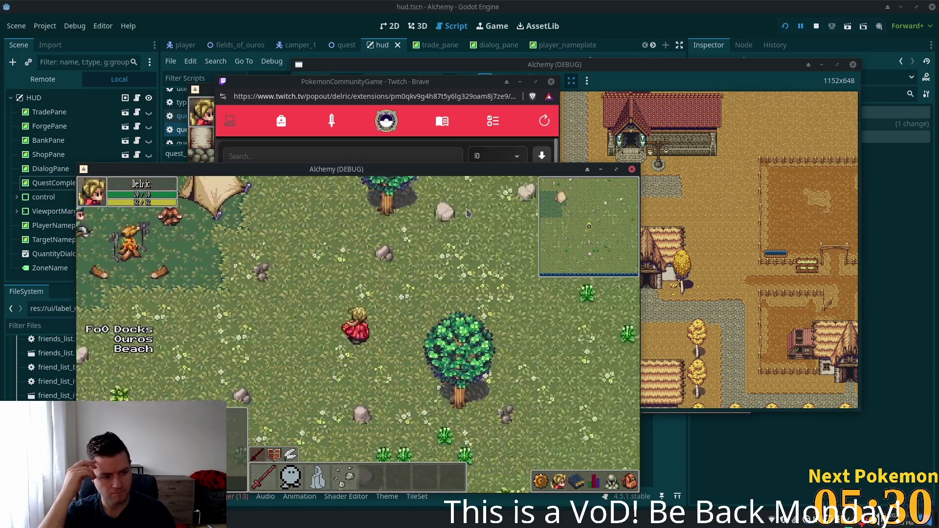
{"action": "key", "text": "w"}
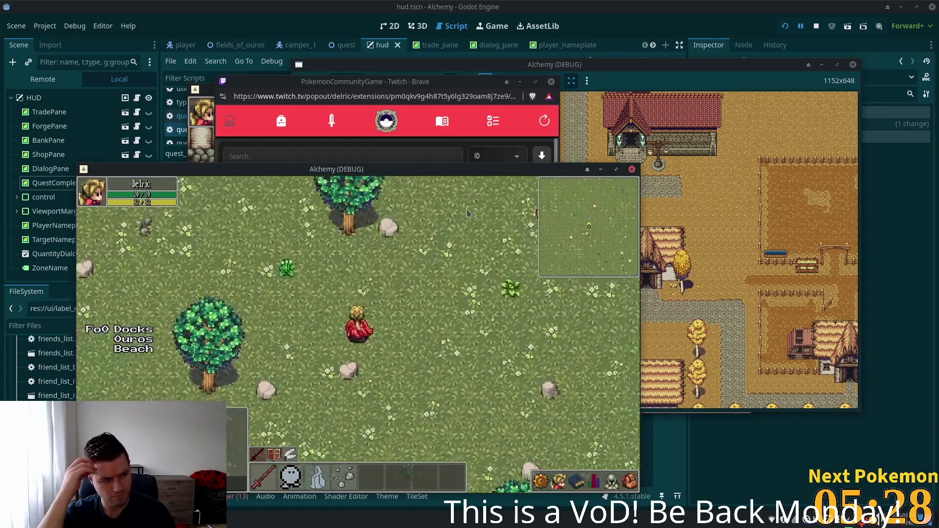
{"action": "key", "text": "w"}
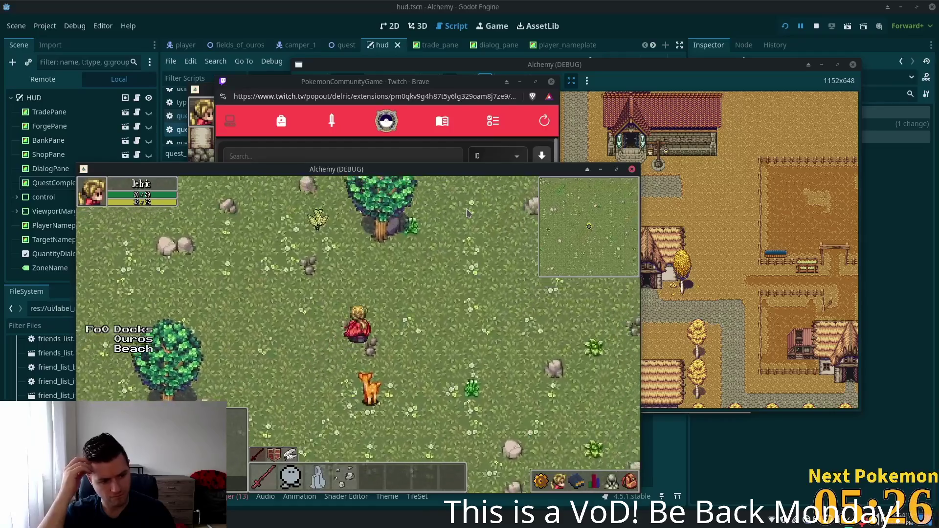
{"action": "key", "text": "w"}
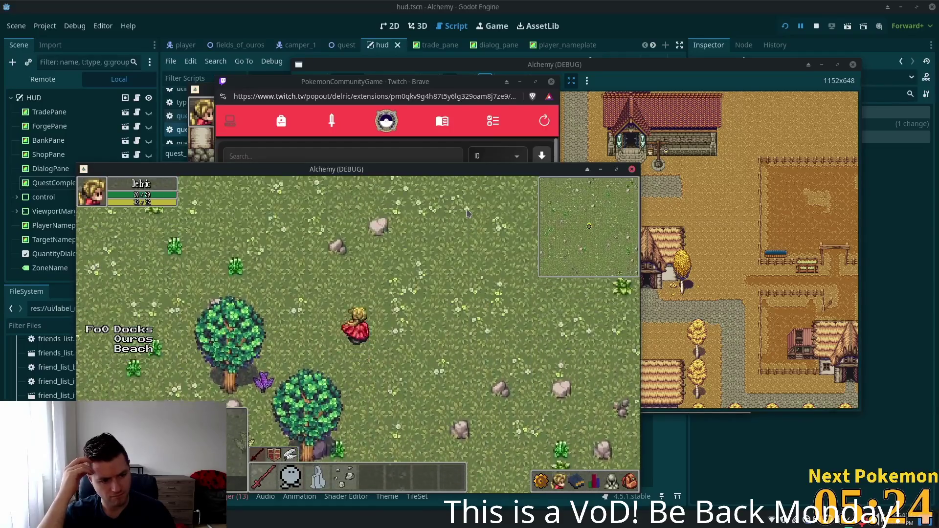
{"action": "key", "text": "w"}
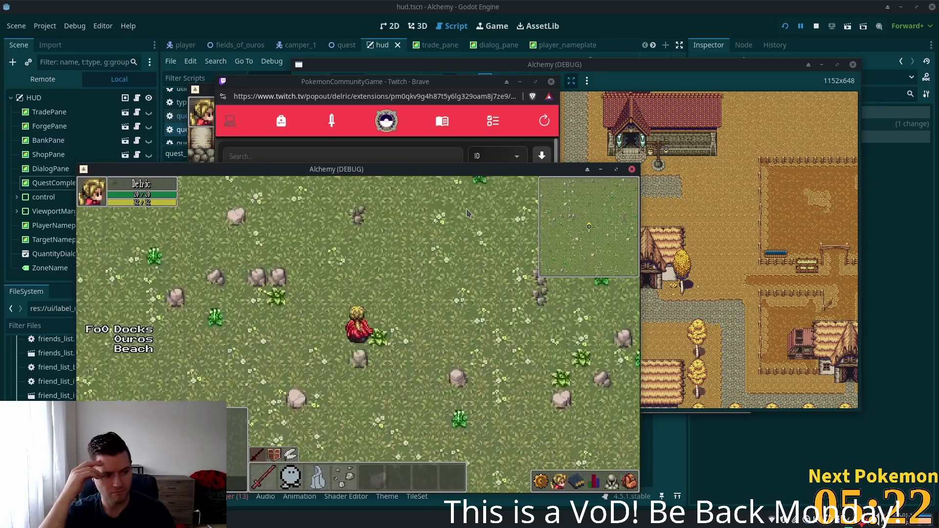
{"action": "key", "text": "w"}
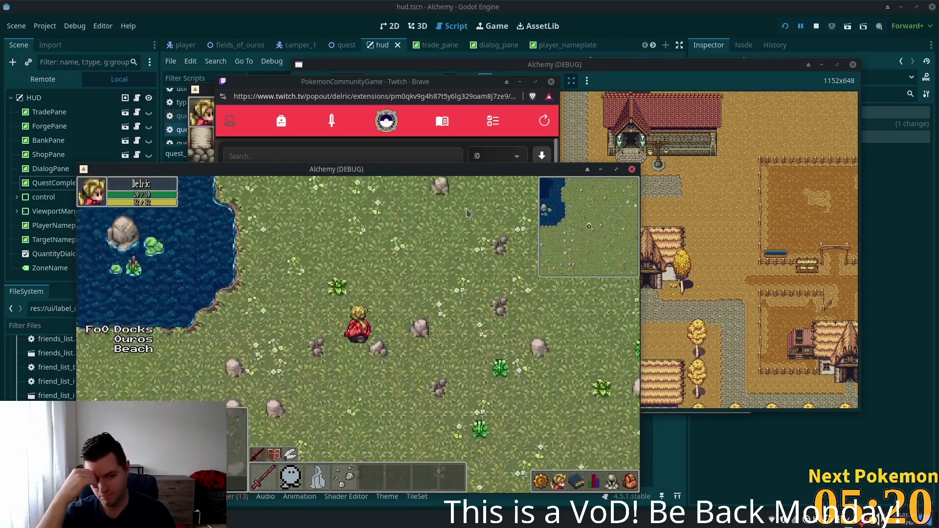
{"action": "key", "text": "w"}
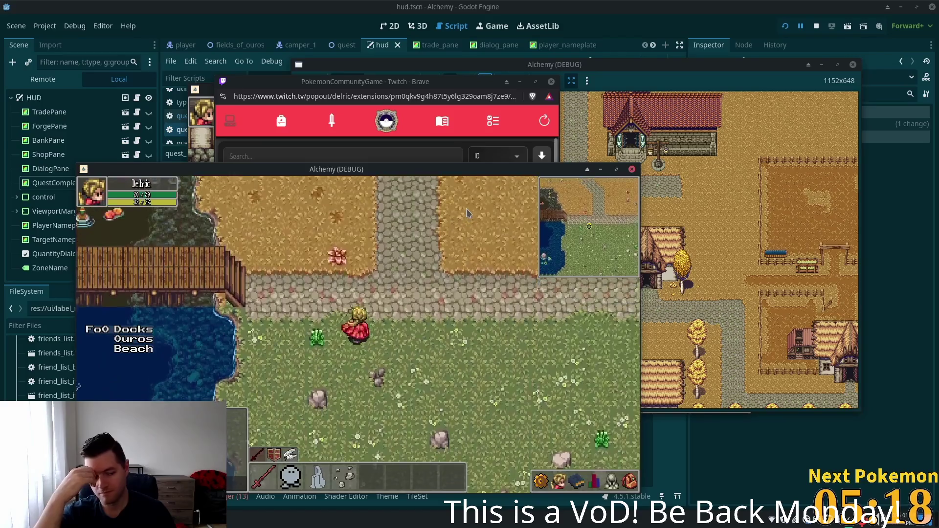
- Cross the dock and tall grass onto the stone path heading west into Ouros
{"action": "key", "text": "a"}
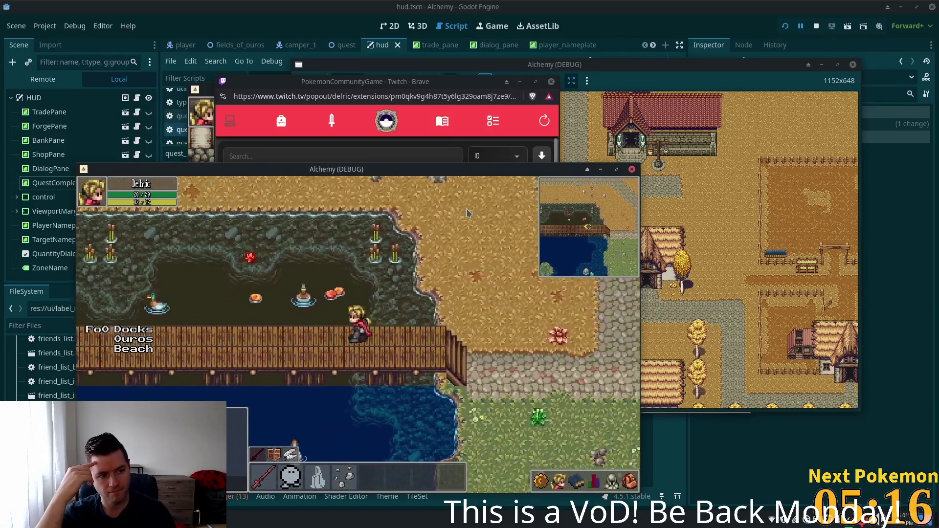
{"action": "key", "text": "a"}
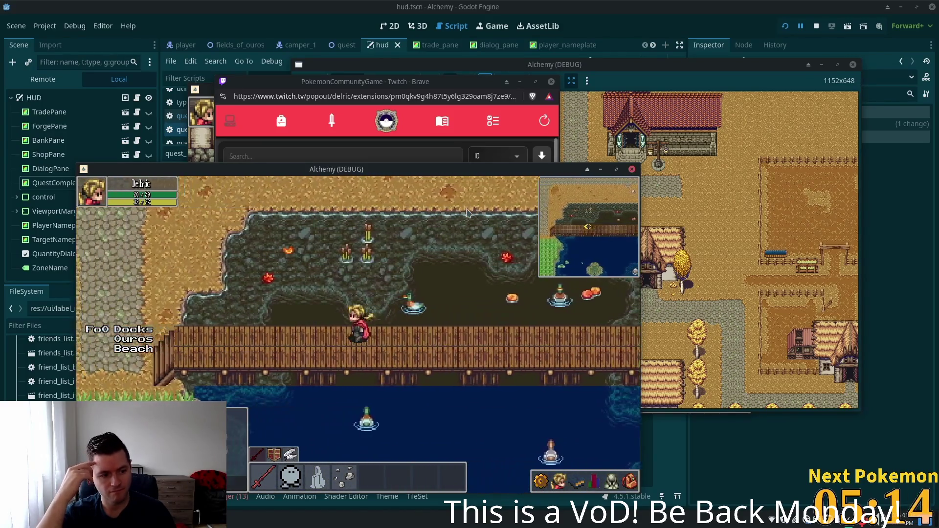
{"action": "key", "text": "a"}
{"action": "key", "text": "s"}
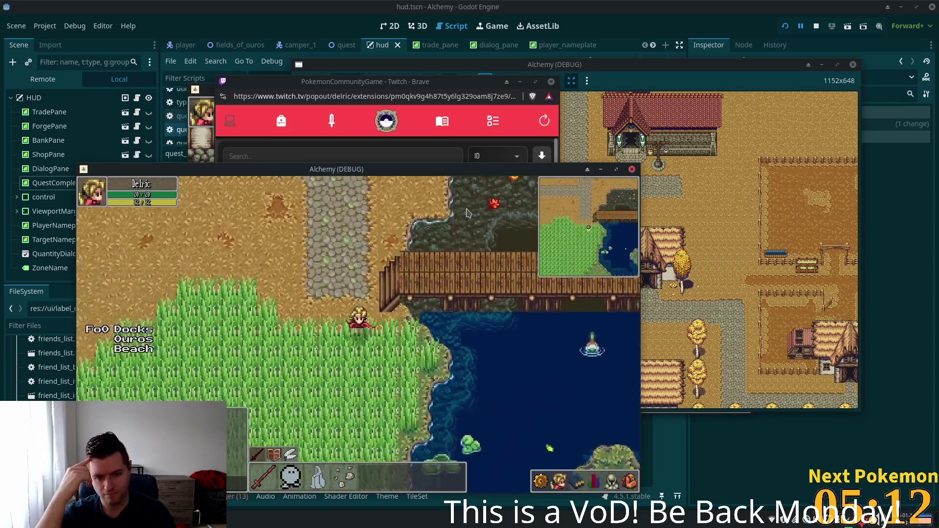
{"action": "key", "text": "a"}
{"action": "key", "text": "s"}
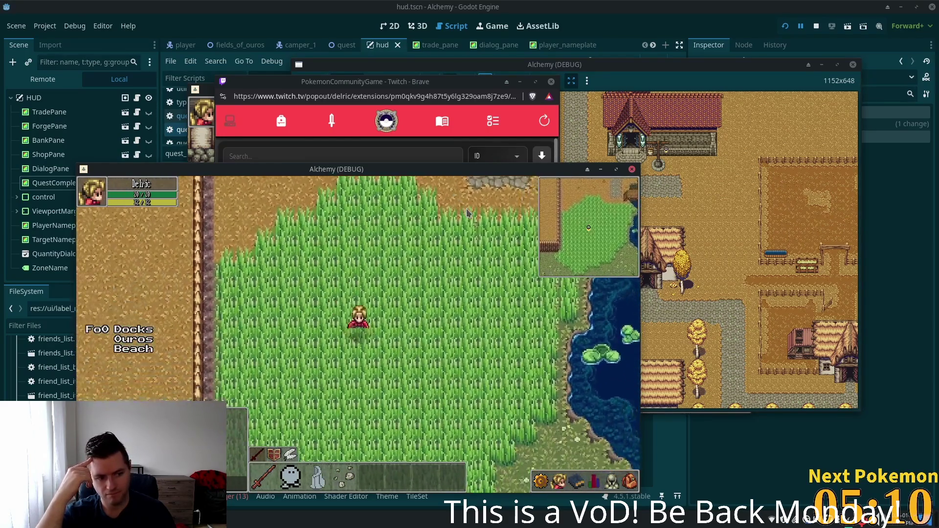
{"action": "key", "text": "w"}
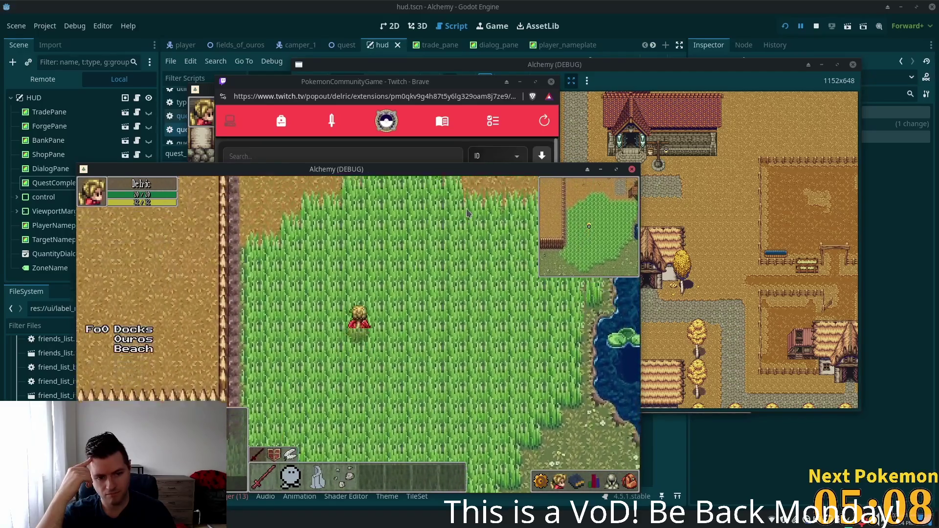
{"action": "key", "text": "w"}
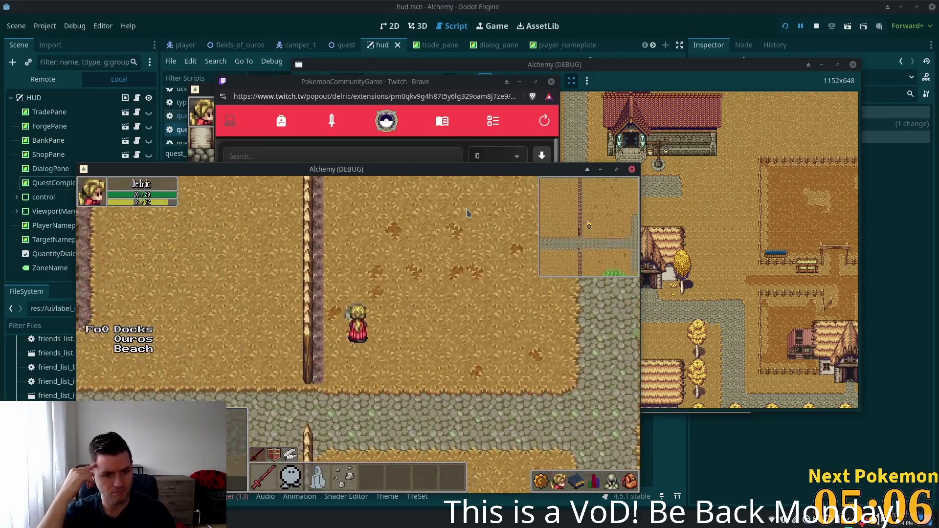
{"action": "key", "text": "a"}
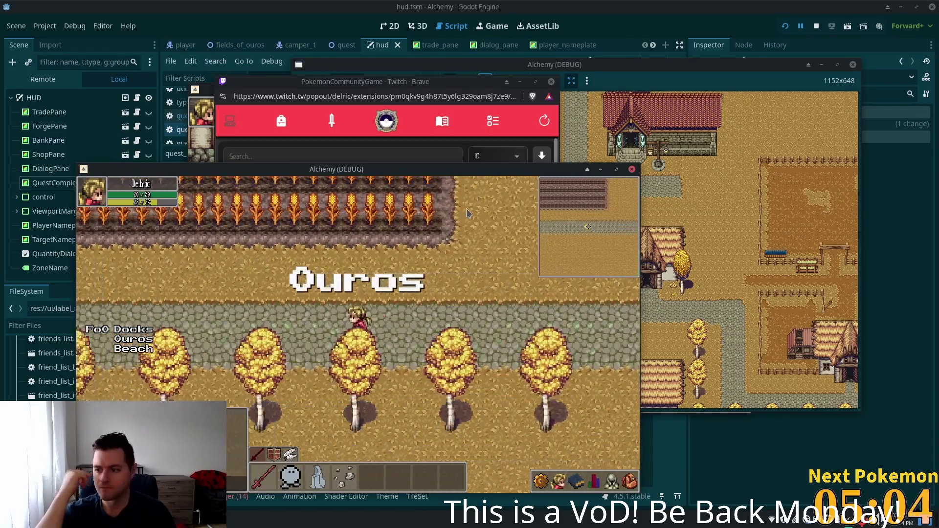
{"action": "key", "text": "a"}
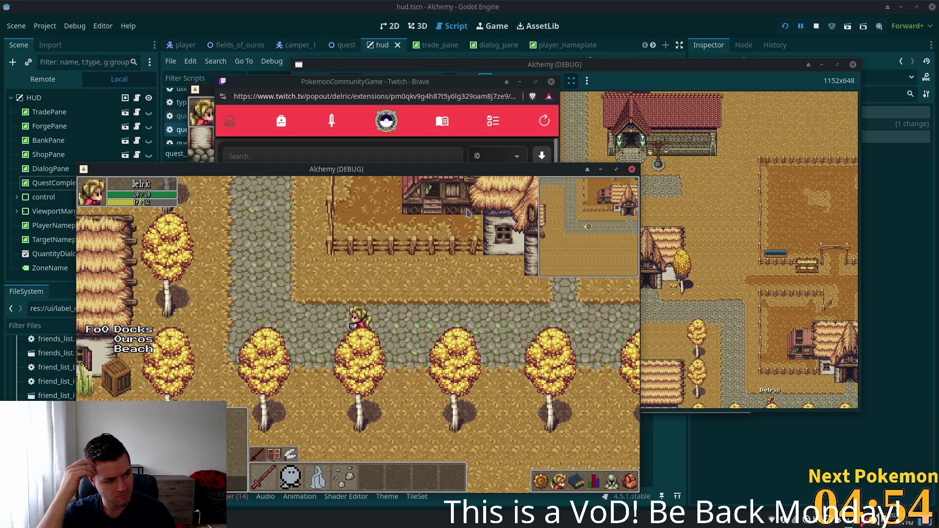
- Walk west through town past the other player toward the river bridge
{"action": "key", "text": "Left"}
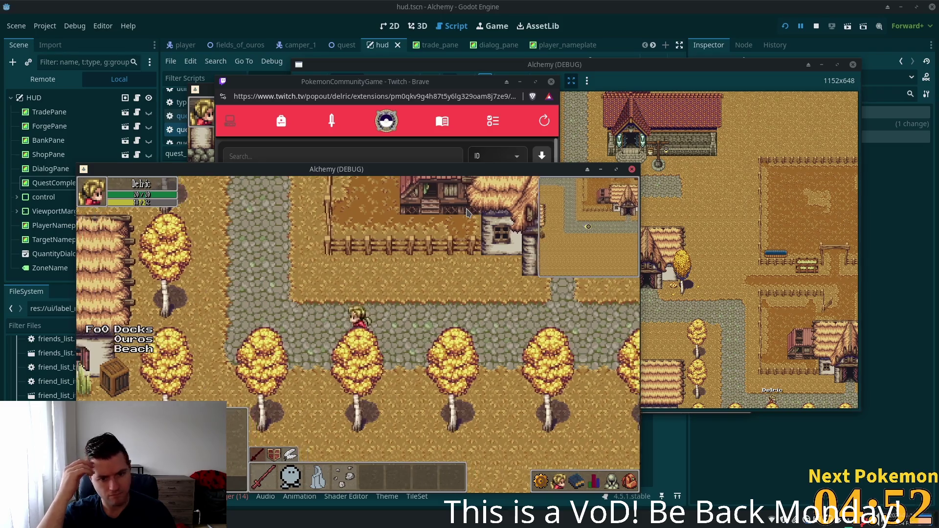
{"action": "key", "text": "Up"}
{"action": "key", "text": "Up"}
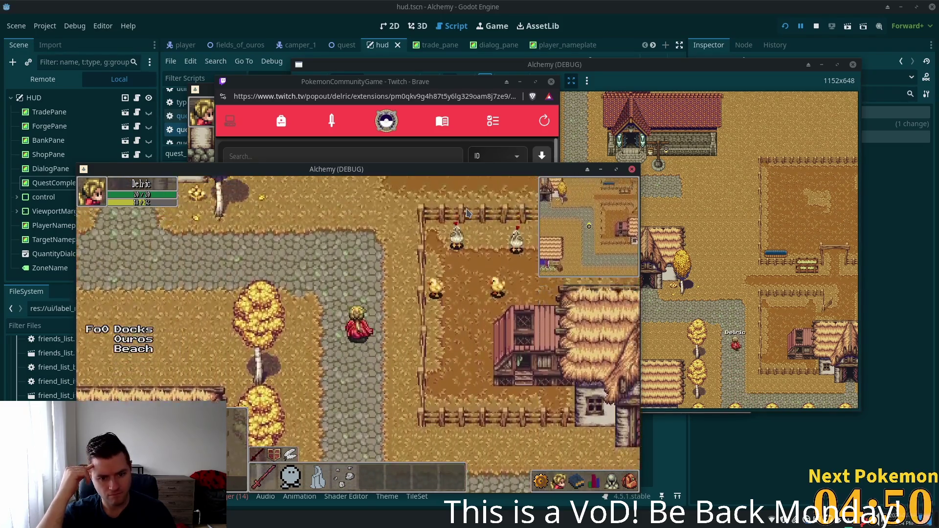
{"action": "key", "text": "Left"}
{"action": "key", "text": "Left"}
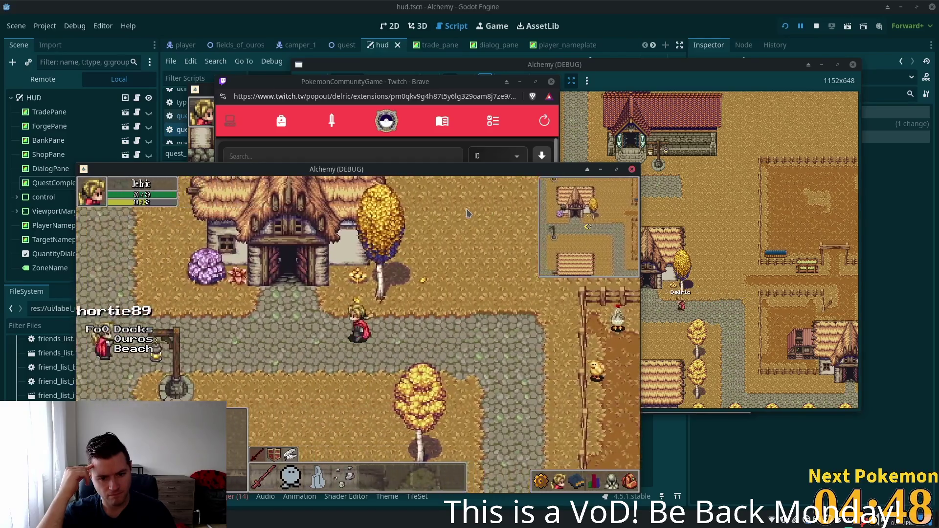
{"action": "key", "text": "Left"}
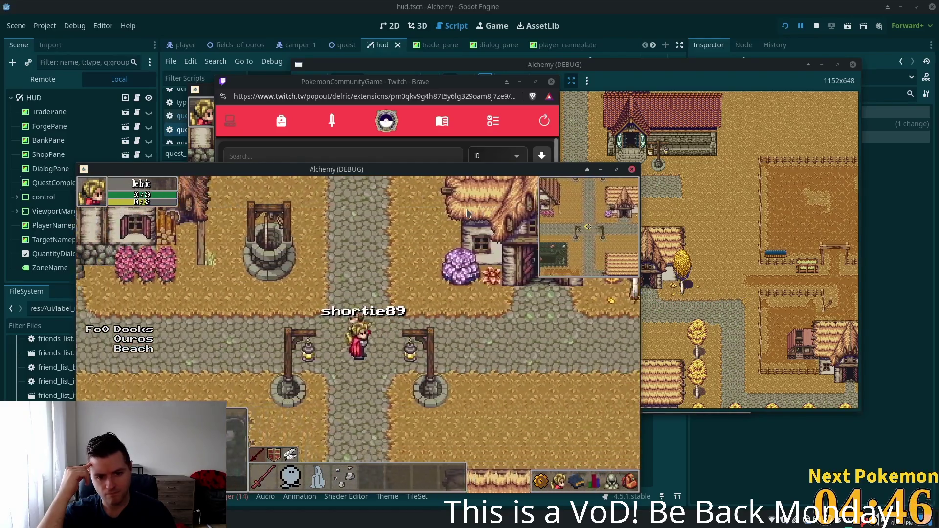
{"action": "key", "text": "Left"}
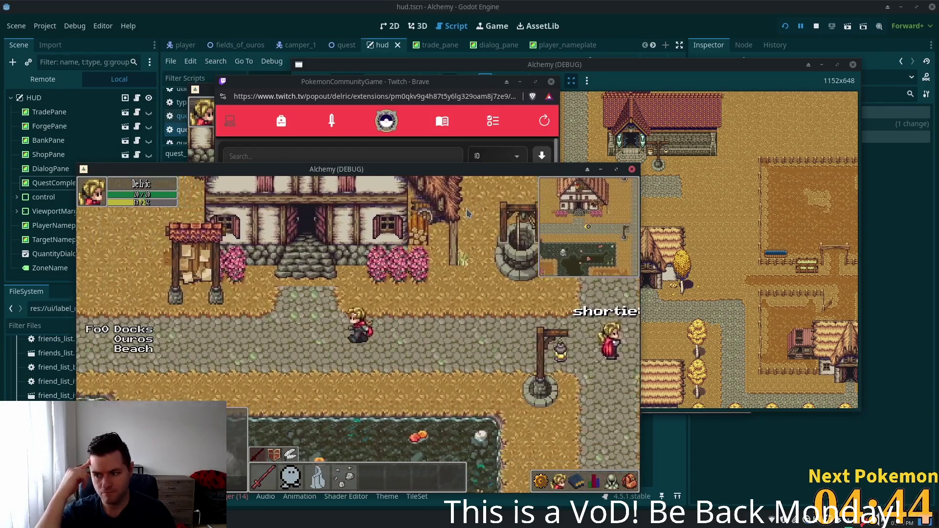
{"action": "key", "text": "Left"}
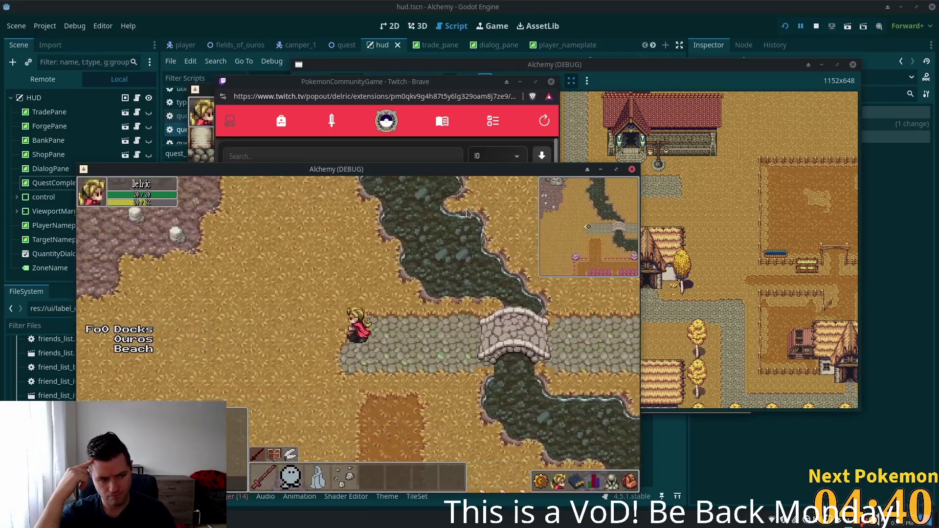
- Walk north and west along the riverbank and cliff edges across the plateau
{"action": "key", "text": "Up"}
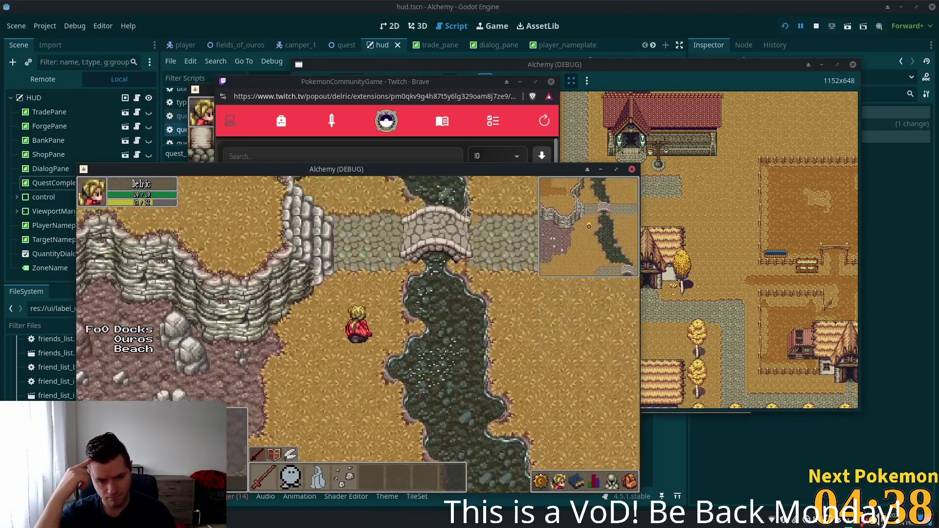
{"action": "key", "text": "Left"}
{"action": "key", "text": "Up"}
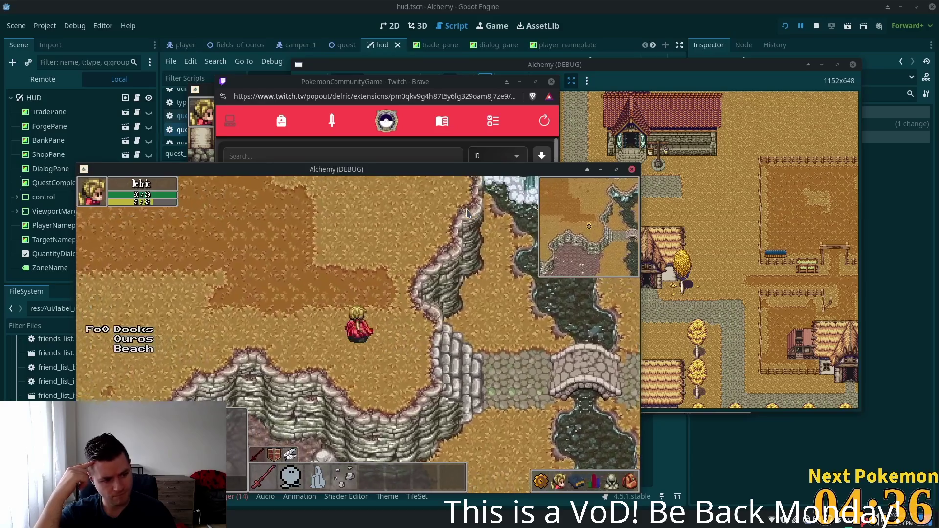
{"action": "key", "text": "Left"}
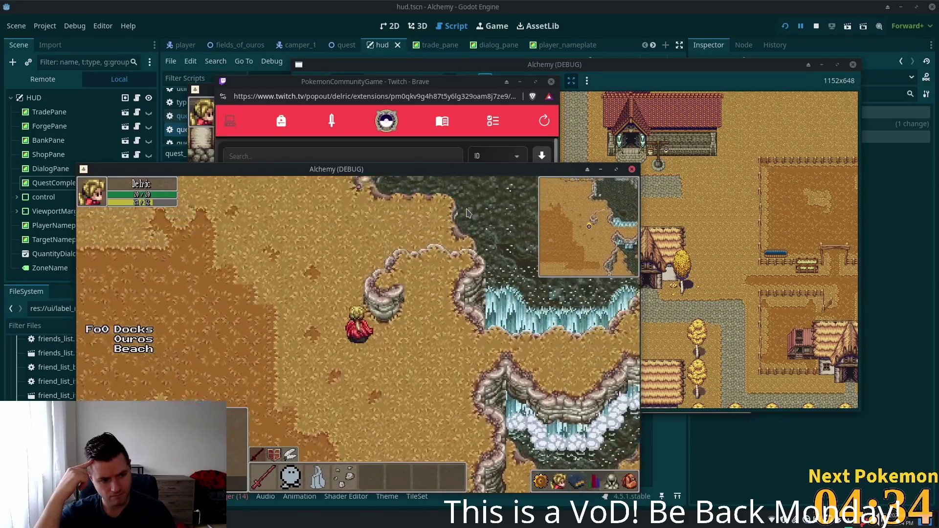
{"action": "key", "text": "Left"}
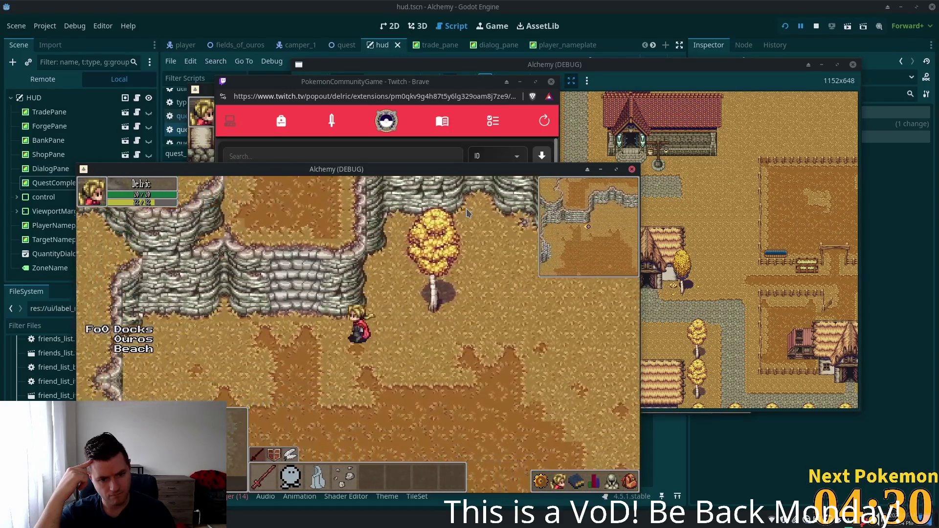
{"action": "key", "text": "Up"}
{"action": "key", "text": "Up"}
{"action": "key", "text": "Right"}
{"action": "key", "text": "Left"}
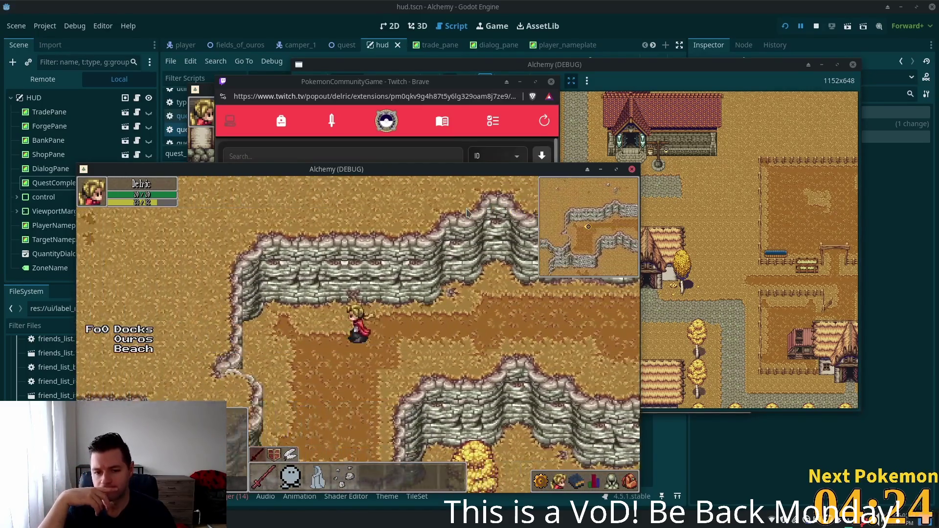
- Head south, cross the stone bridge eastward, and walk north into the town crossroads
{"action": "key", "text": "Down"}
{"action": "key", "text": "Right"}
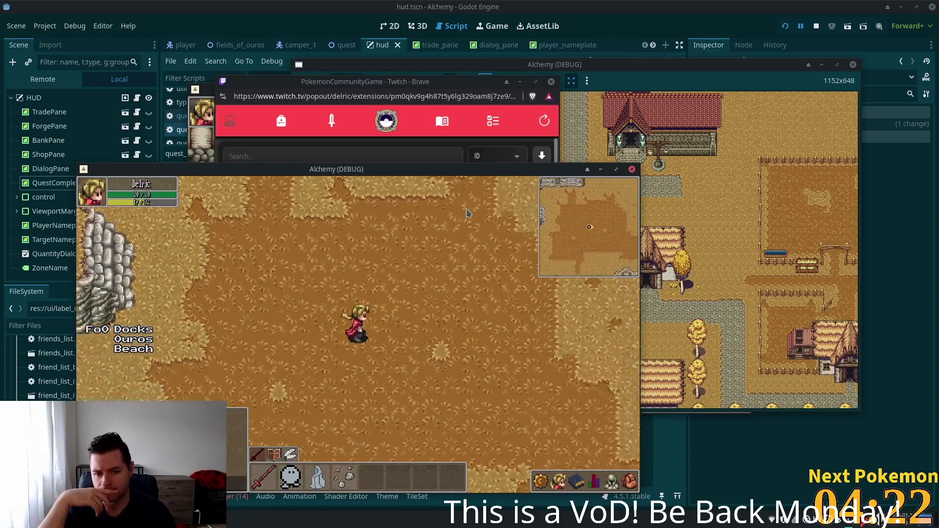
{"action": "key", "text": "Right"}
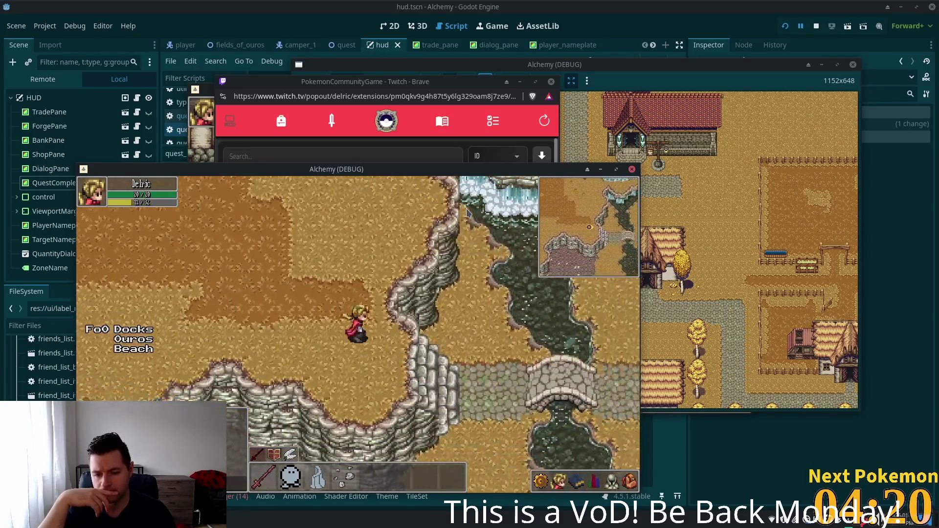
{"action": "key", "text": "Up"}
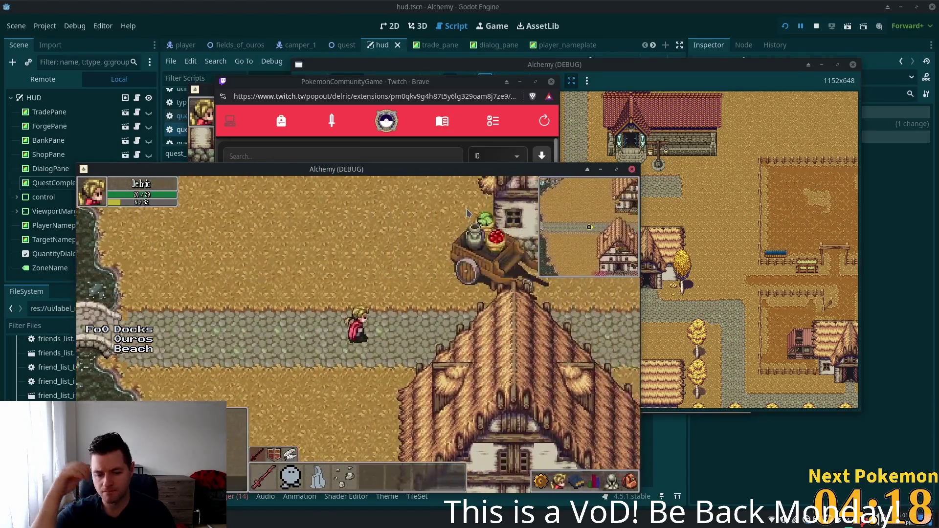
- Walk south past the thatched house and pond, through the fence into Fields of Ouros
{"action": "key", "text": "Down"}
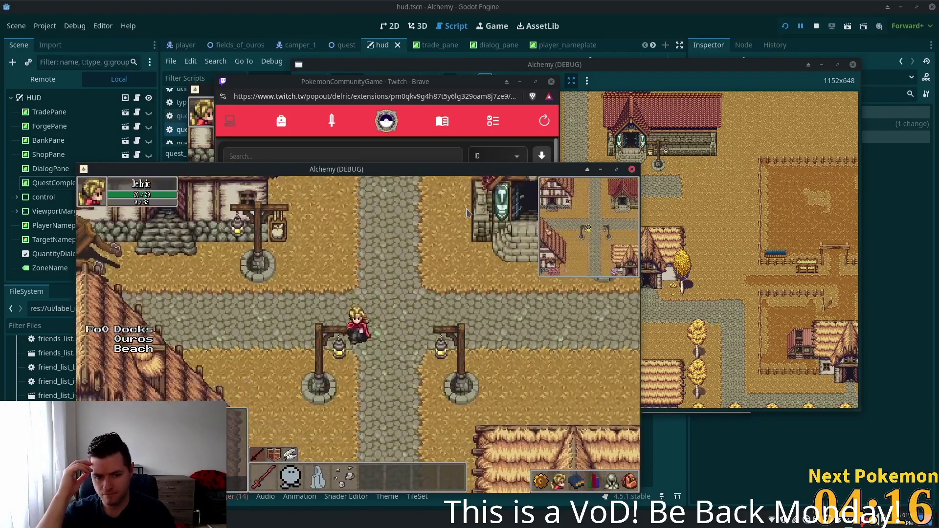
{"action": "key", "text": "Down"}
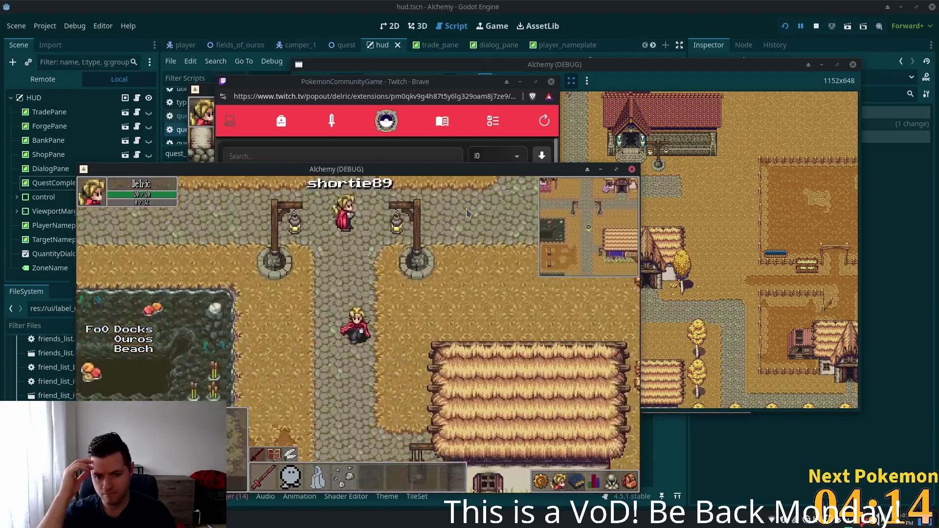
{"action": "key", "text": "Down"}
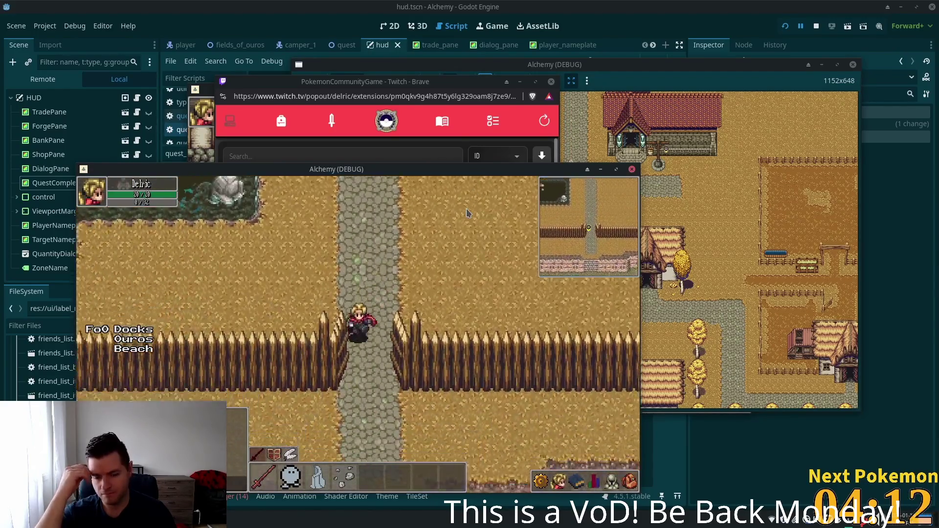
{"action": "key", "text": "Down"}
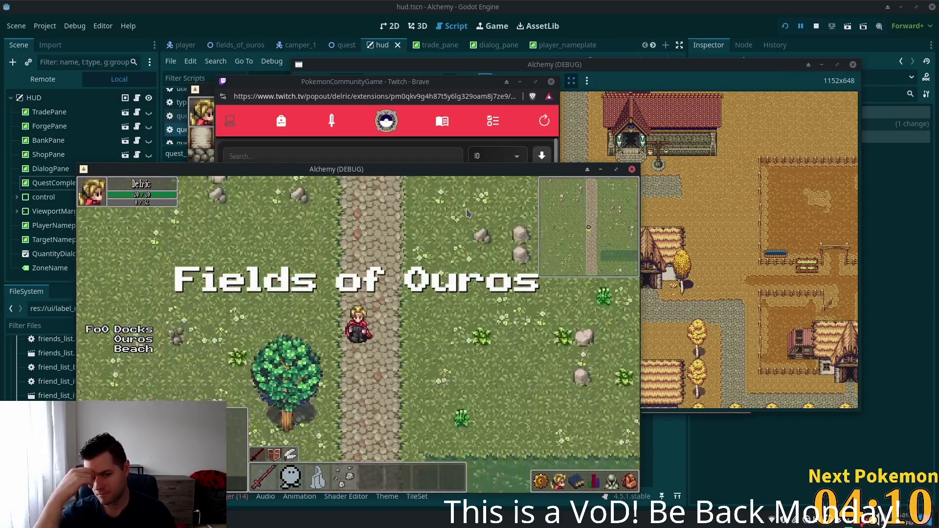
- Head east across the fields and down into the tent camp
{"action": "key", "text": "Right"}
{"action": "key", "text": "Right"}
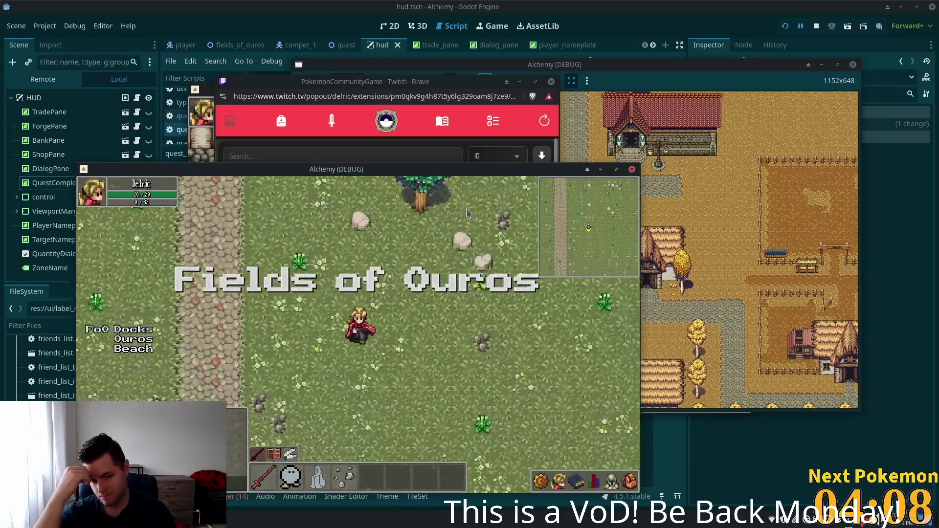
{"action": "key", "text": "Up"}
{"action": "key", "text": "Right"}
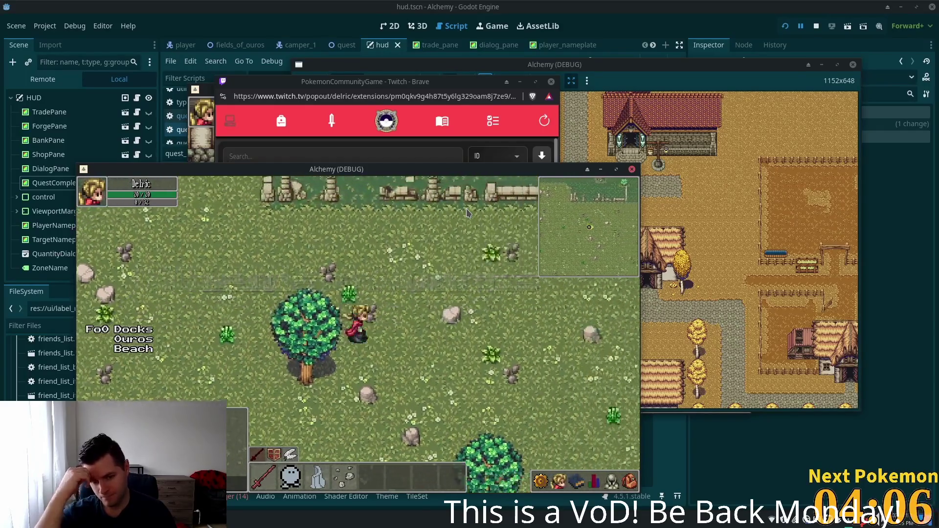
{"action": "key", "text": "Right"}
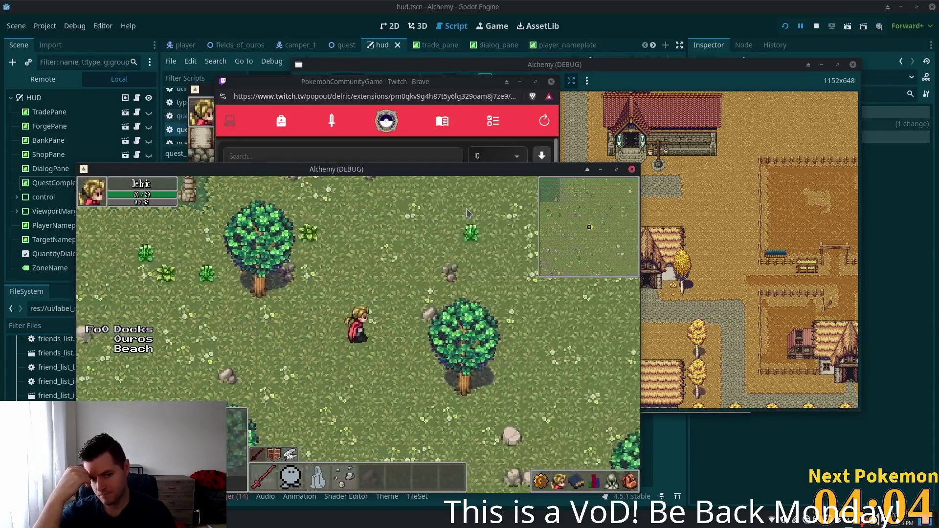
{"action": "key", "text": "Down"}
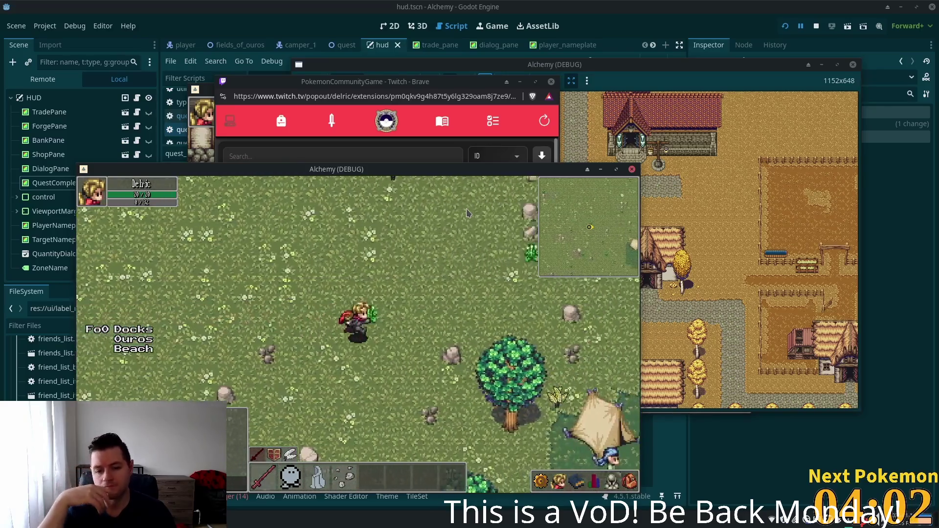
{"action": "key", "text": "Right"}
{"action": "key", "text": "Down"}
{"action": "key", "text": "Down"}
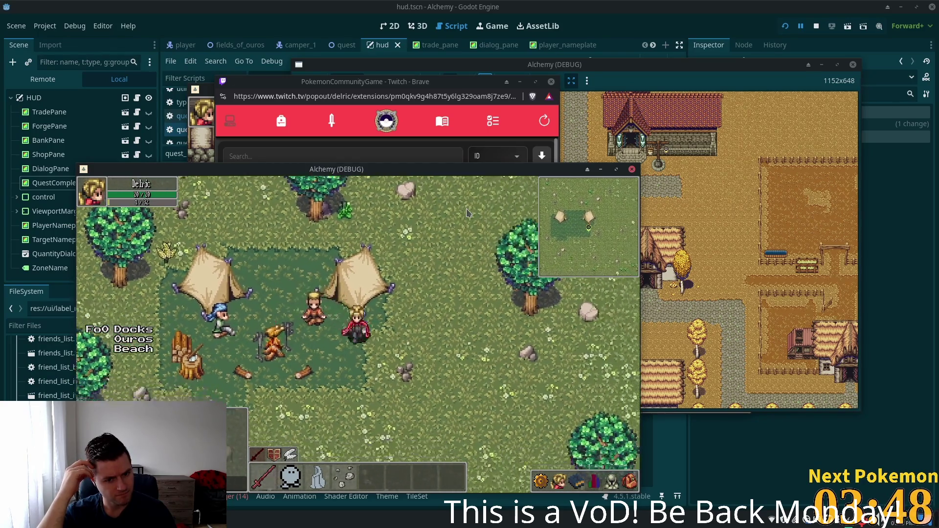
- Walk south through the tent camp and on toward the water
{"action": "key", "text": "Down"}
{"action": "key", "text": "Left"}
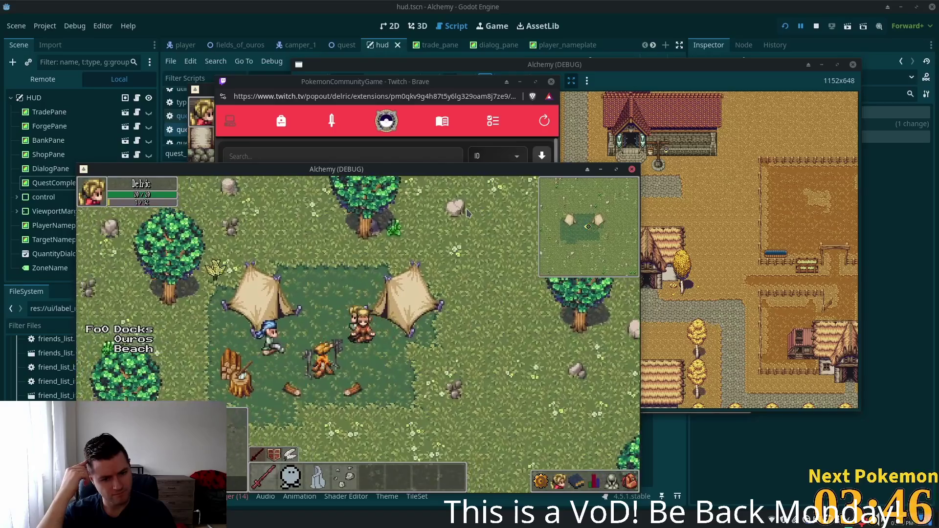
{"action": "key", "text": "Down"}
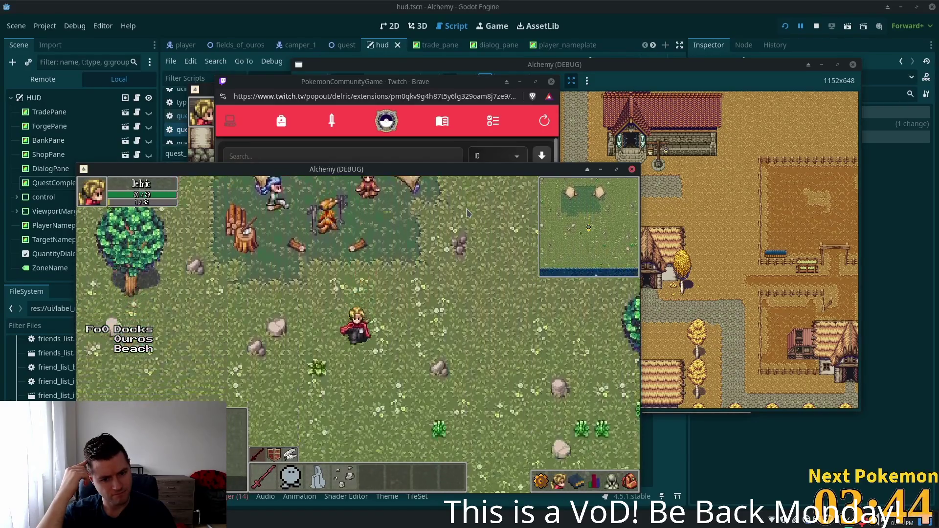
{"action": "key", "text": "Down"}
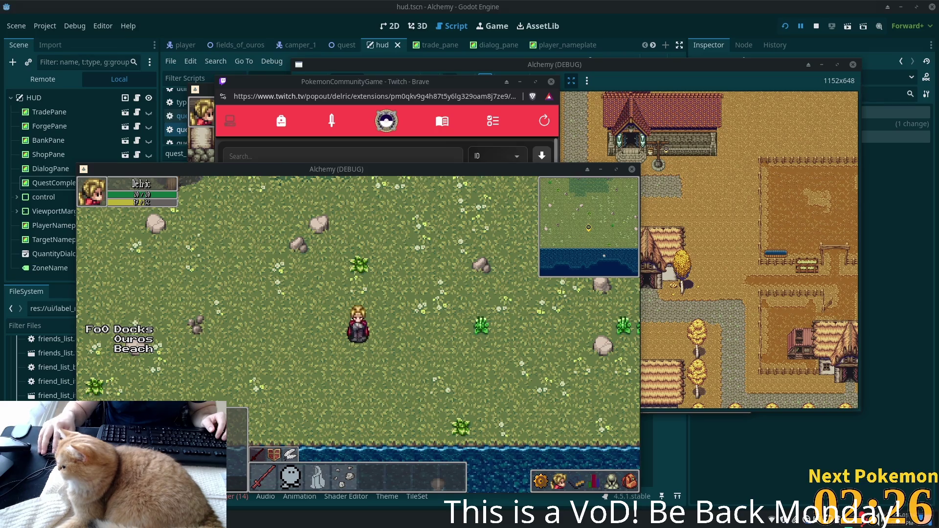
- Click spots in the field to move the character away from the water across the grass
{"action": "left_click", "coordinate": [413, 277]}
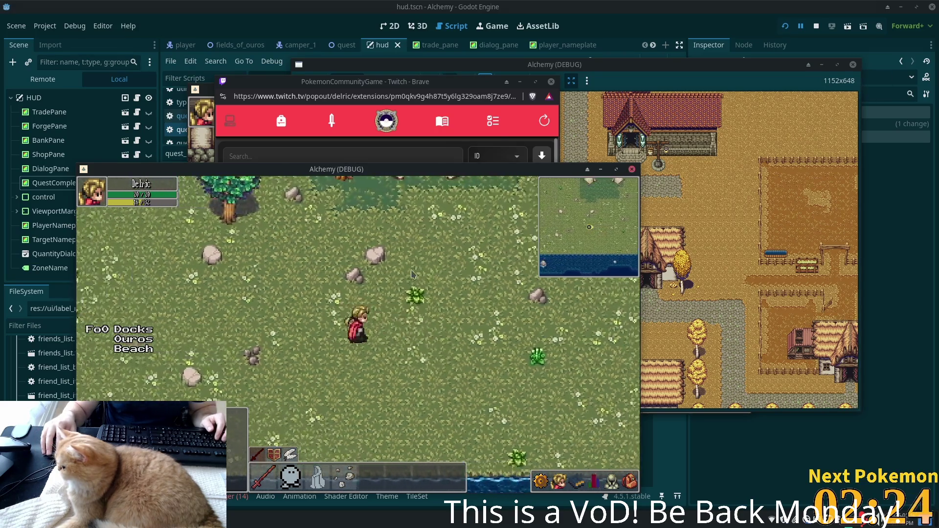
{"action": "left_click", "coordinate": [412, 274]}
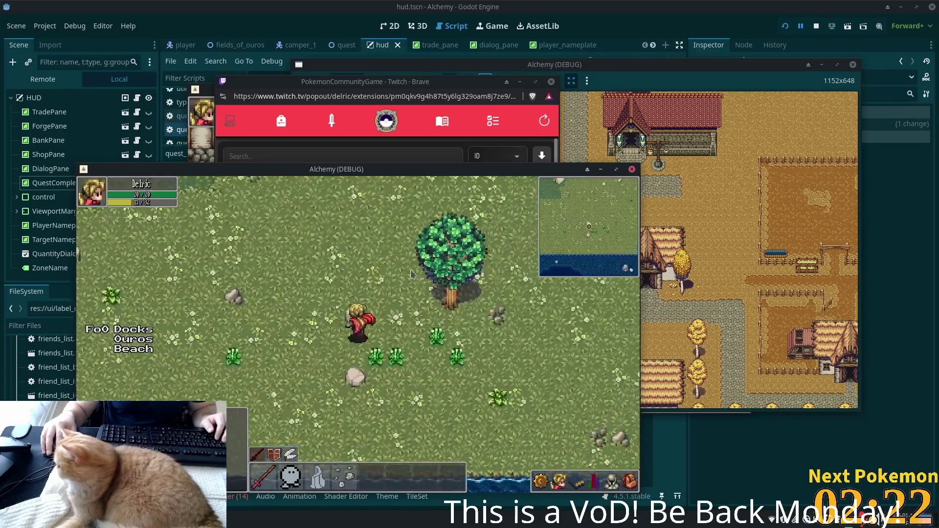
{"action": "left_click", "coordinate": [412, 274]}
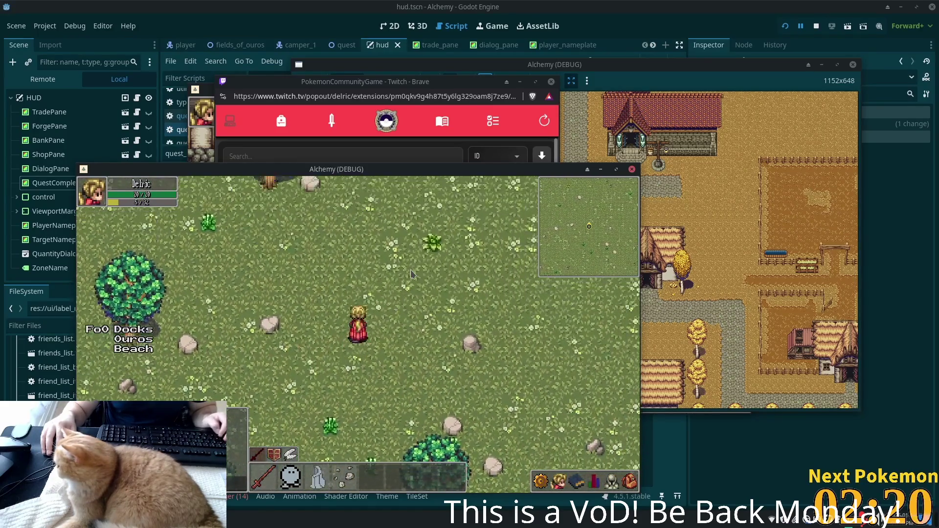
{"action": "key", "text": "super"}
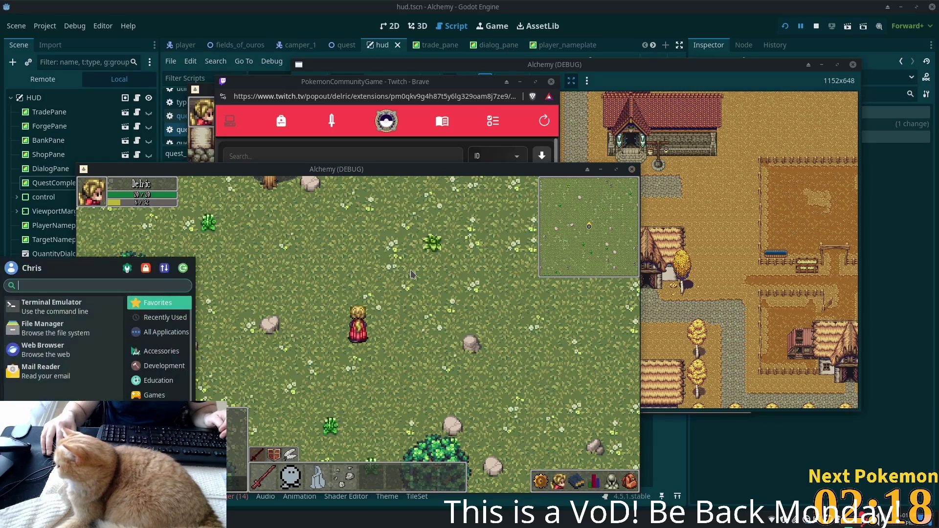
- Search the application menu for 'stea' and launch Steam
{"action": "type", "text": "stea"}
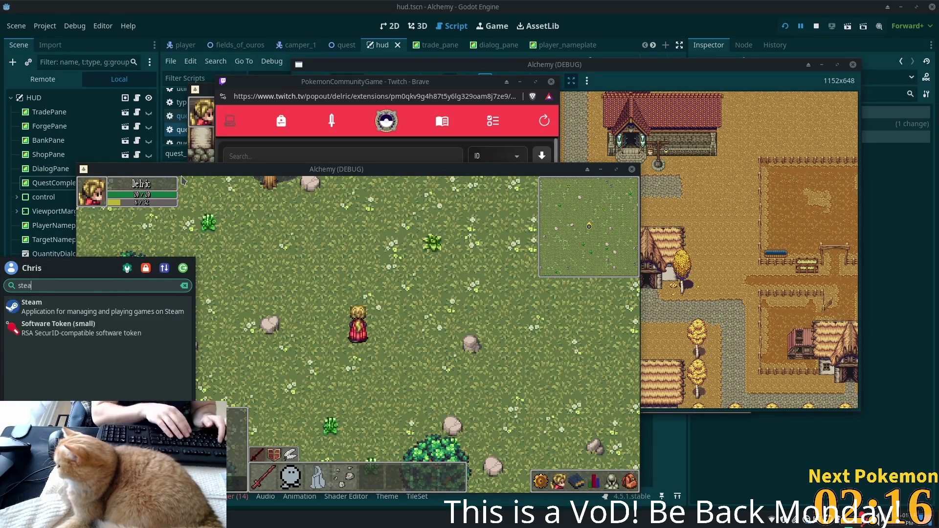
{"action": "key", "text": "Return"}
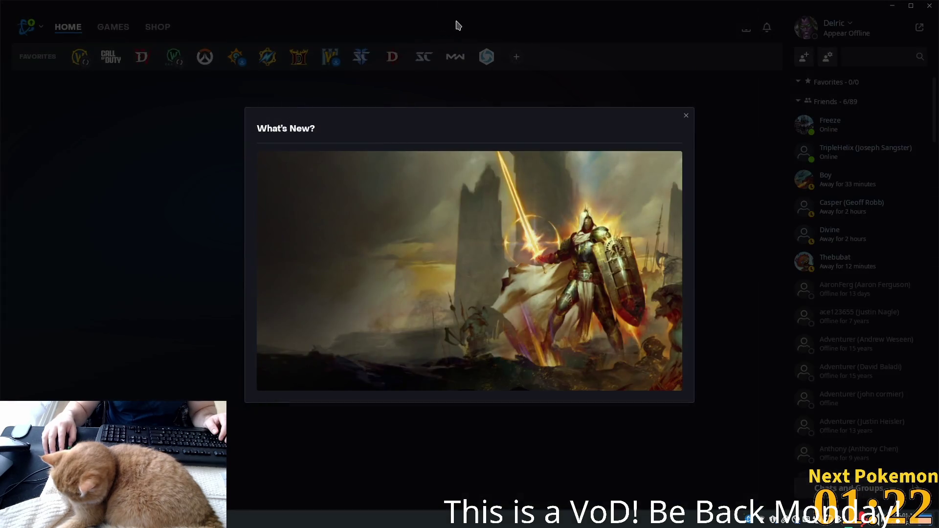
- Close What's New, keep appearing offline, and drag the Battle.net window to the right edge
{"action": "left_click", "coordinate": [685, 116]}
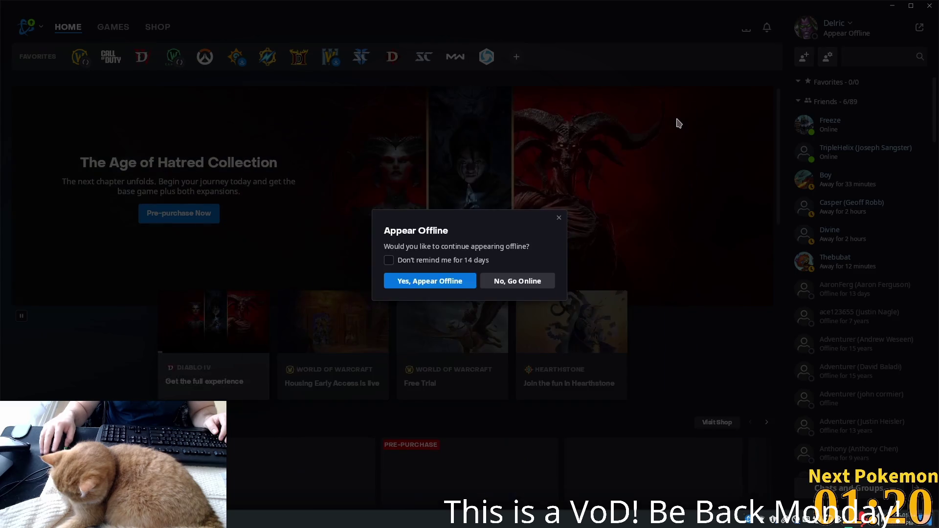
{"action": "left_click", "coordinate": [465, 282]}
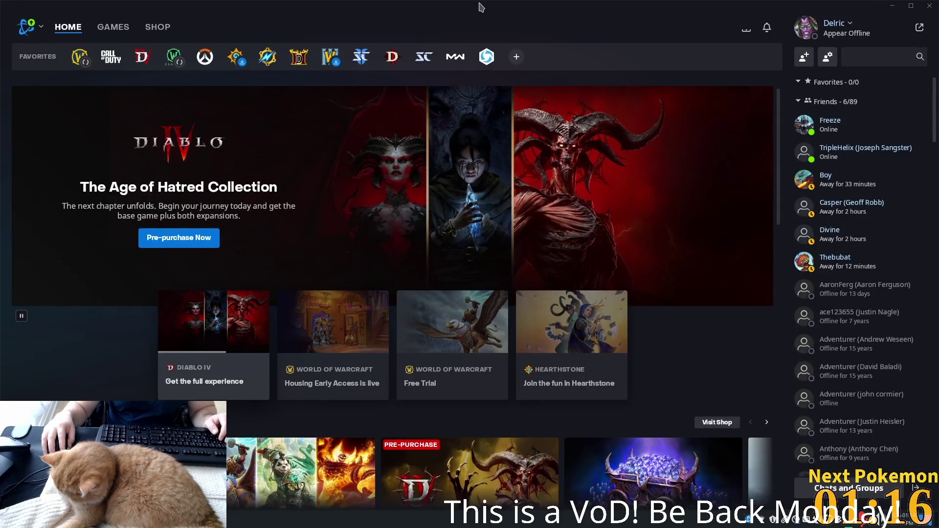
{"action": "mouse_move", "coordinate": [757, 70]}
{"action": "left_mouse_down"}
{"action": "mouse_move", "coordinate": [713, 57]}
{"action": "mouse_move", "coordinate": [616, 56]}
{"action": "mouse_move", "coordinate": [905, 98]}
{"action": "mouse_move", "coordinate": [880, 92]}
{"action": "left_mouse_up"}
{"action": "left_click_drag", "start_coordinate": [509, 83], "coordinate": [938, 83]}
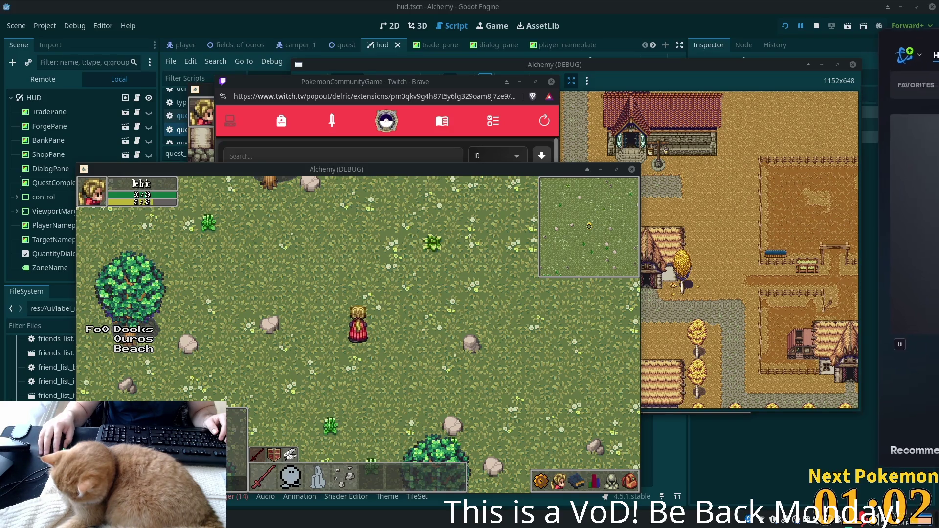
- Bring the Battle.net launcher back into view and choose Burning Crusade Anniversary for World of Warcraft
{"action": "mouse_move", "coordinate": [938, 114]}
{"action": "left_mouse_down"}
{"action": "mouse_move", "coordinate": [791, 114]}
{"action": "mouse_move", "coordinate": [804, 133]}
{"action": "left_mouse_up"}
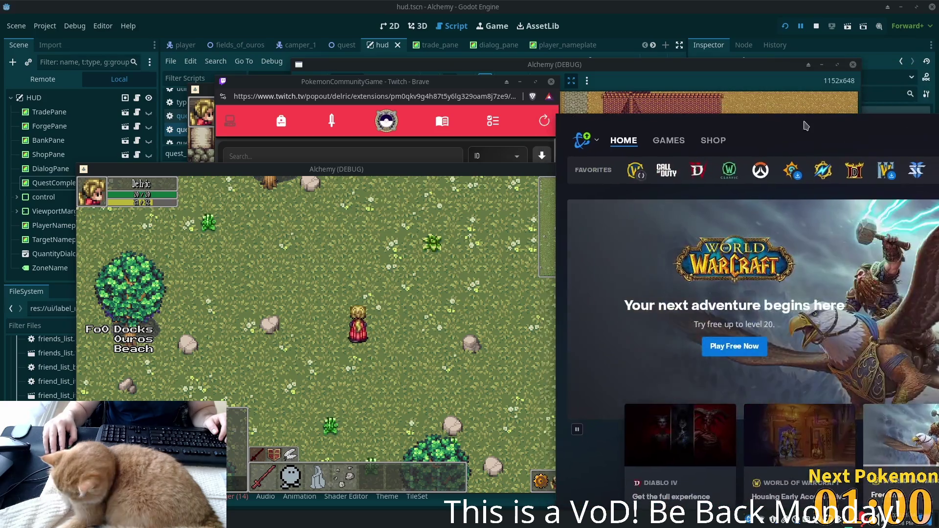
{"action": "left_click_drag", "start_coordinate": [699, 129], "coordinate": [695, 98]}
{"action": "left_click", "coordinate": [633, 140]}
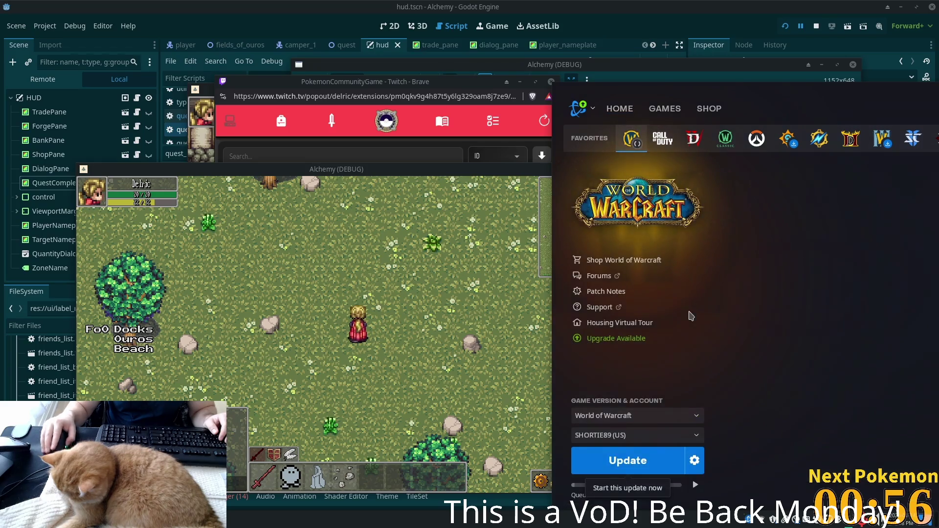
{"action": "left_click", "coordinate": [672, 417]}
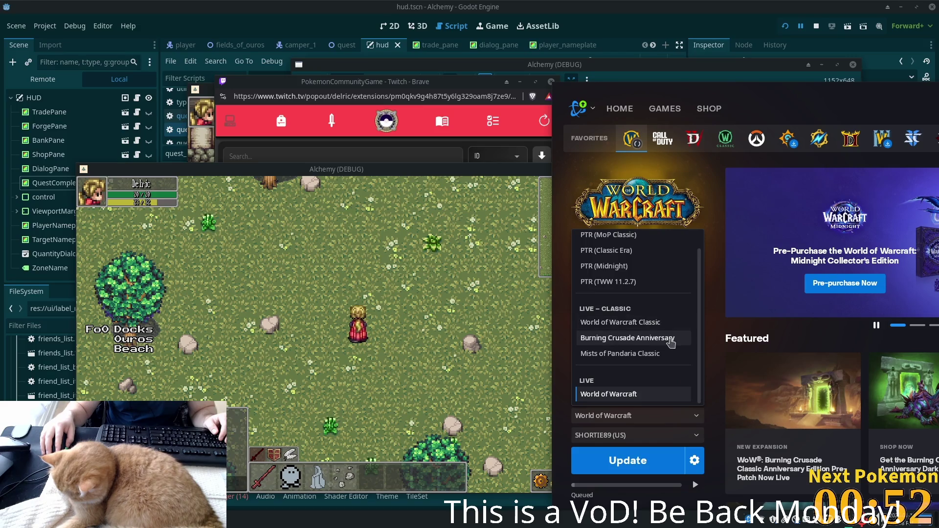
{"action": "left_click", "coordinate": [670, 339]}
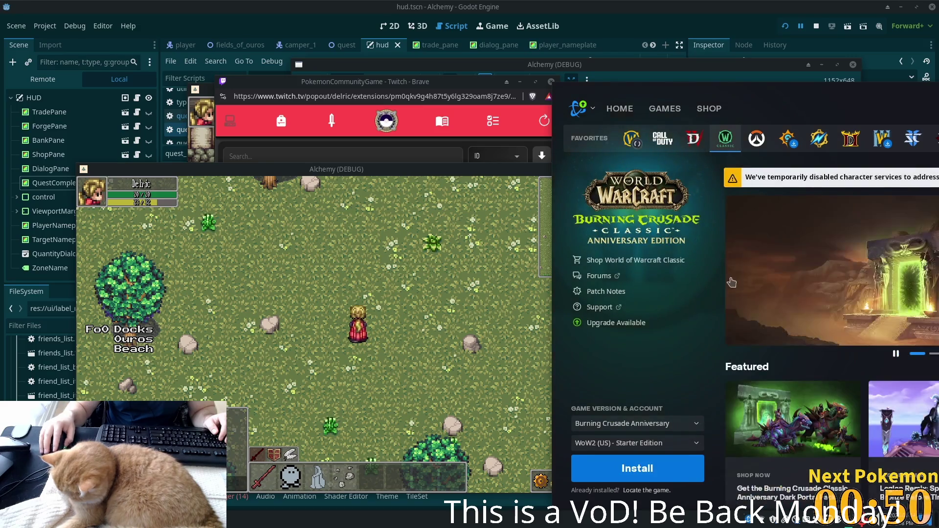
- Switch the game account and version, ending back on Burning Crusade Anniversary
{"action": "mouse_move", "coordinate": [719, 95]}
{"action": "left_mouse_down"}
{"action": "mouse_move", "coordinate": [724, 53]}
{"action": "mouse_move", "coordinate": [758, 213]}
{"action": "mouse_move", "coordinate": [709, 39]}
{"action": "left_mouse_up"}
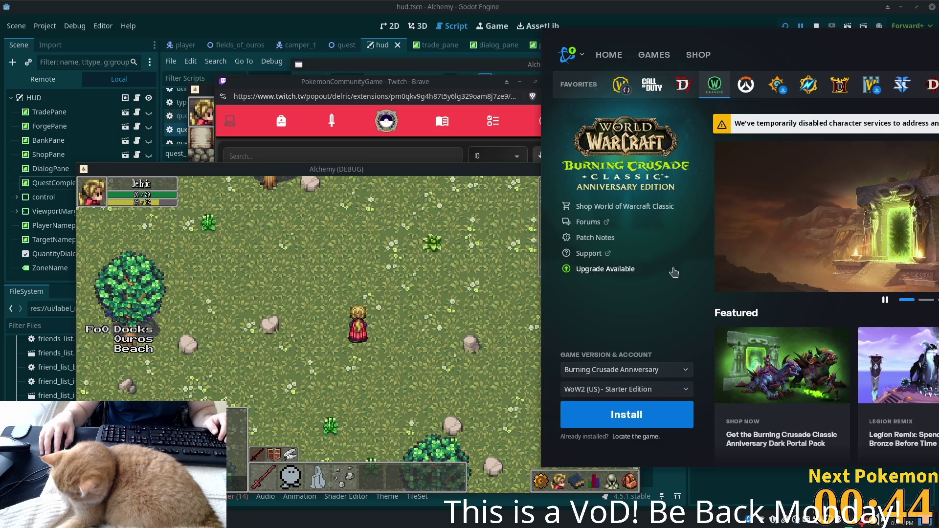
{"action": "mouse_move", "coordinate": [799, 126]}
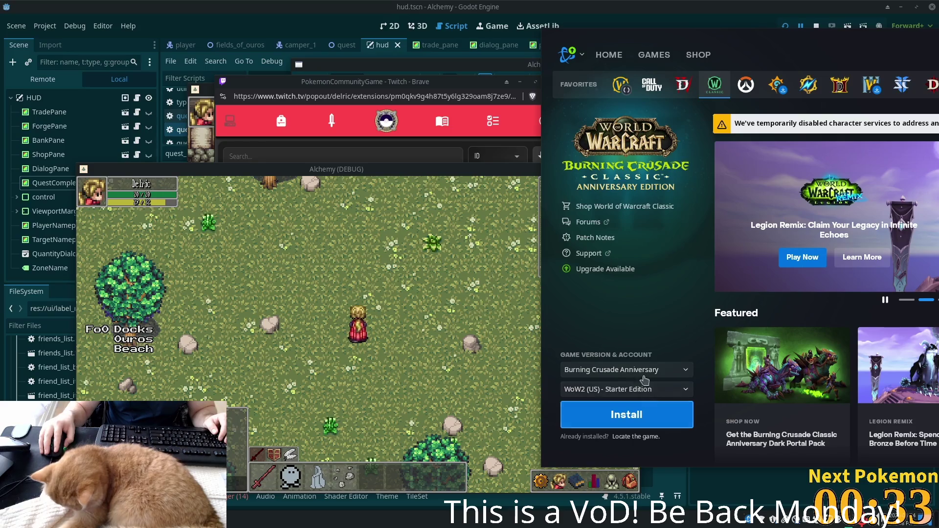
{"action": "left_click", "coordinate": [641, 390]}
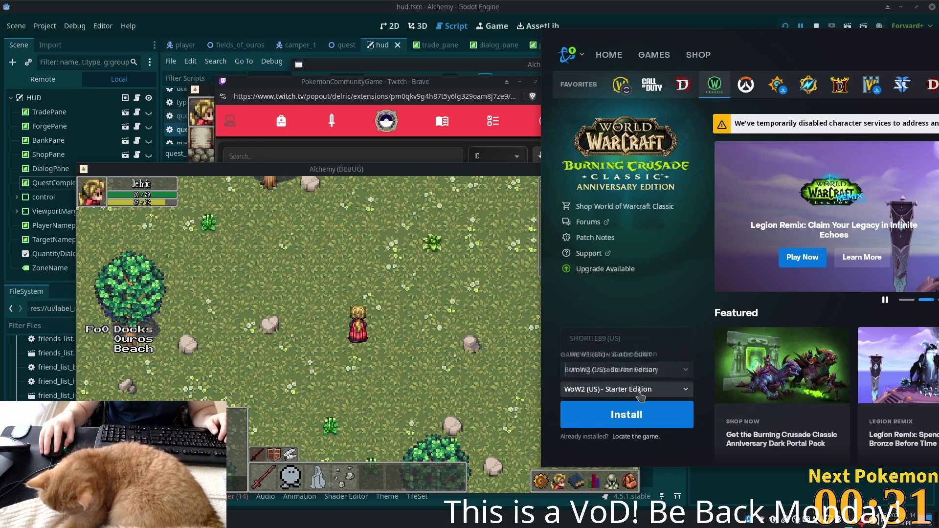
{"action": "left_click", "coordinate": [642, 337]}
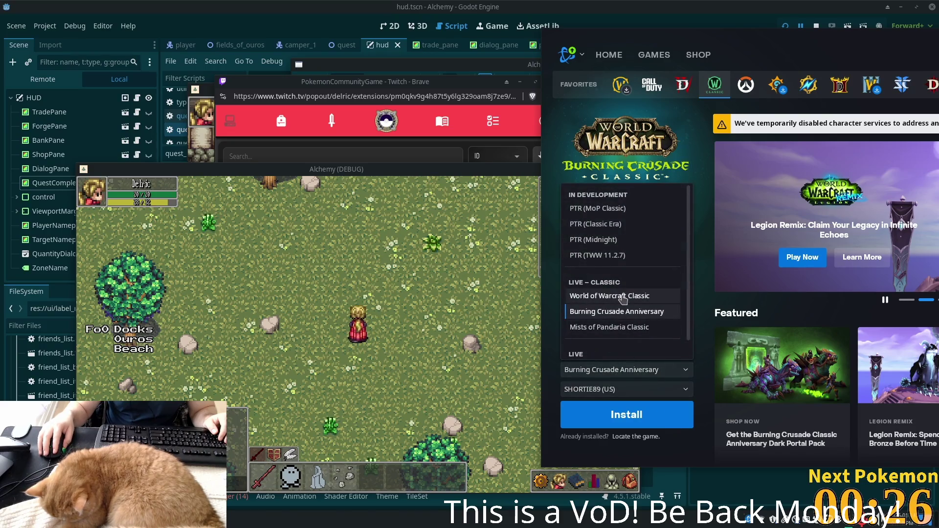
{"action": "left_click", "coordinate": [623, 295]}
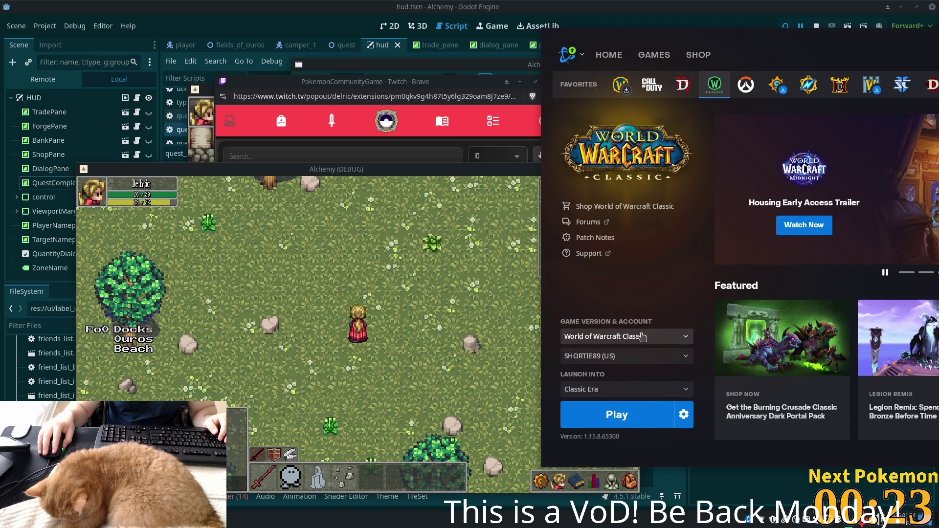
{"action": "left_click", "coordinate": [679, 340]}
- Start installing Burning Crusade Anniversary with Create Desktop Shortcut turned off
{"action": "left_click", "coordinate": [607, 277]}
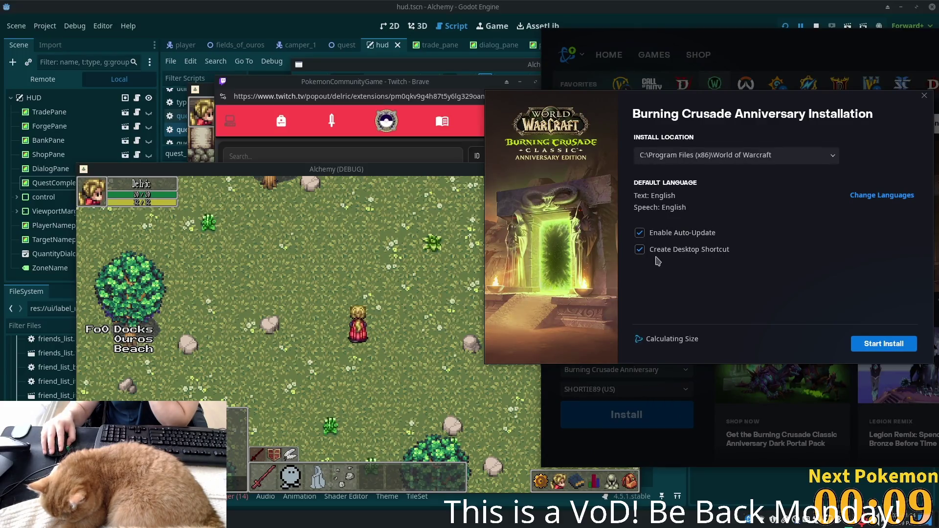
{"action": "left_click", "coordinate": [639, 250]}
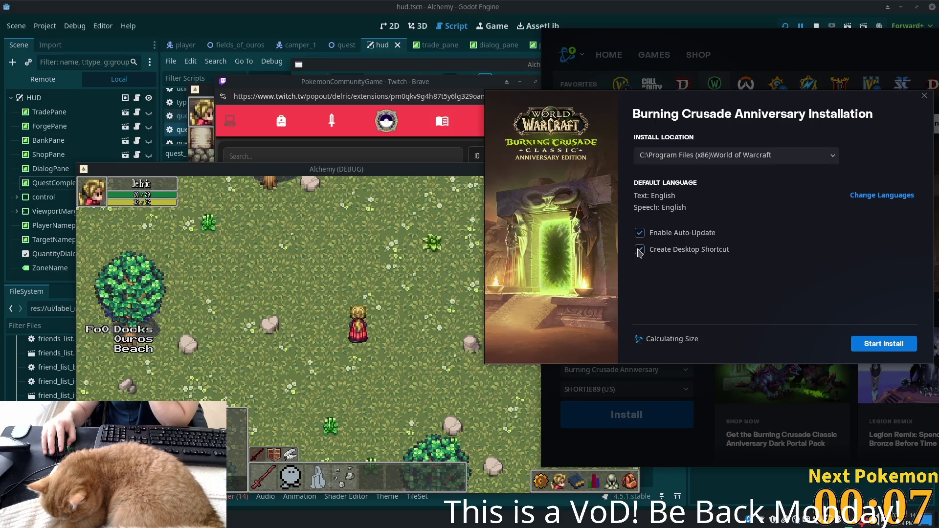
{"action": "left_click", "coordinate": [641, 250]}
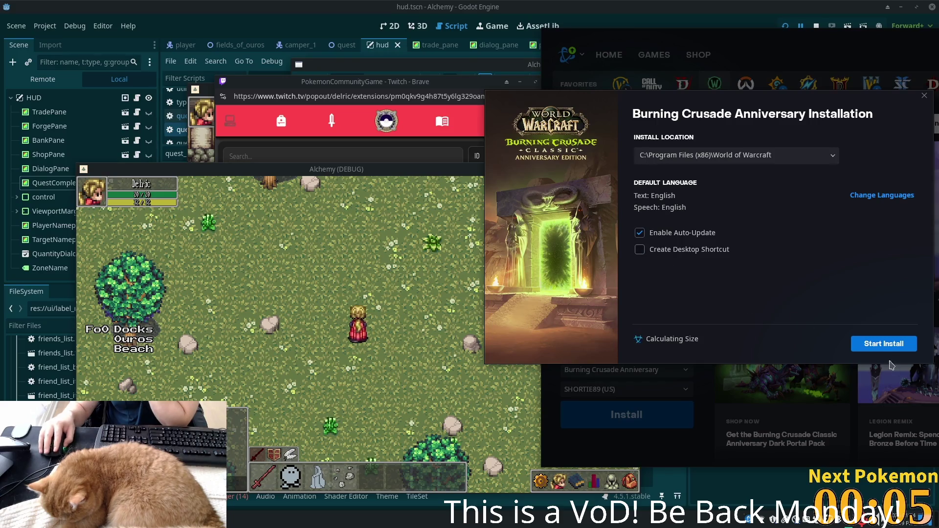
{"action": "left_click", "coordinate": [880, 346]}
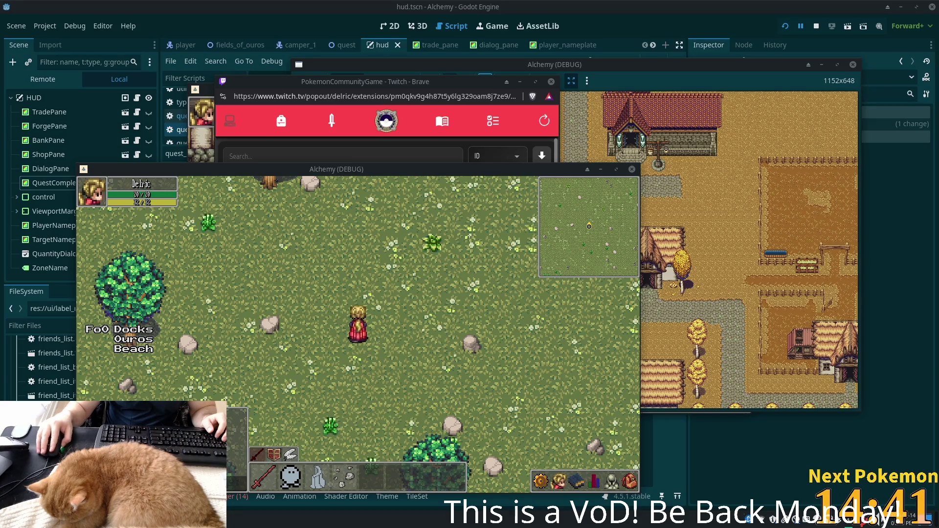
- Walk the character north, right, diagonally and south across the field, then stop the game with F8
{"action": "key", "text": "w"}
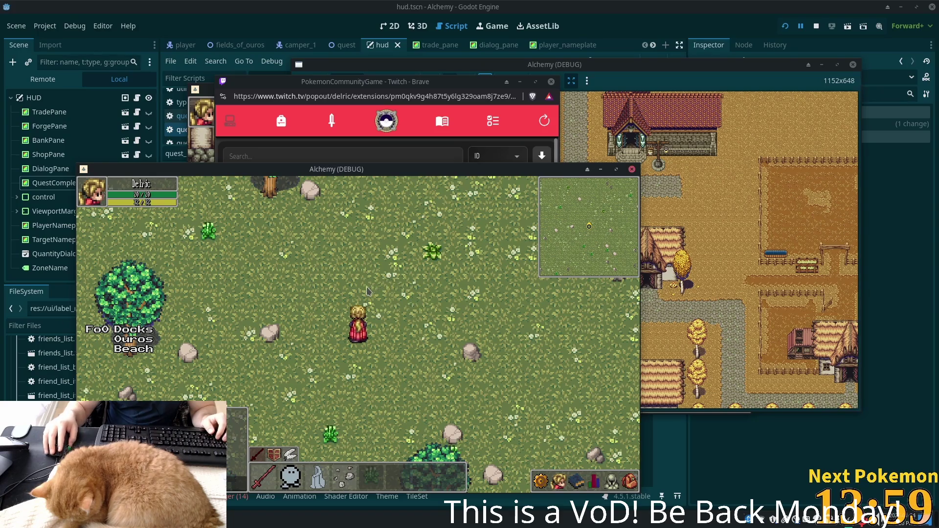
{"action": "key", "text": "d"}
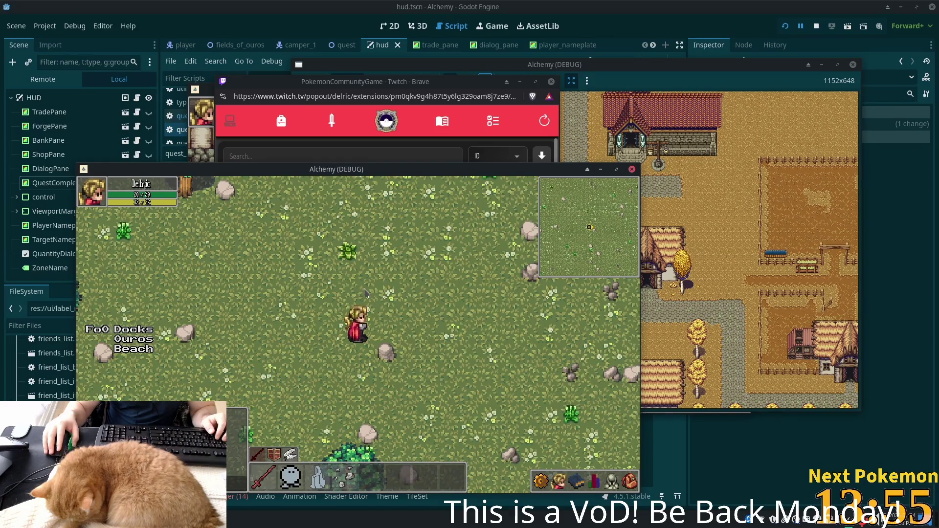
{"action": "key", "text": "w+d"}
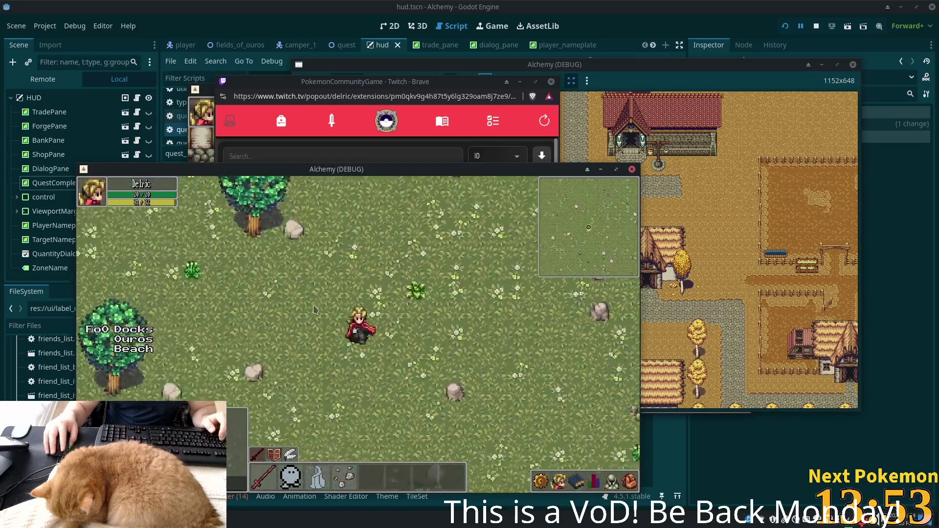
{"action": "key", "text": "s"}
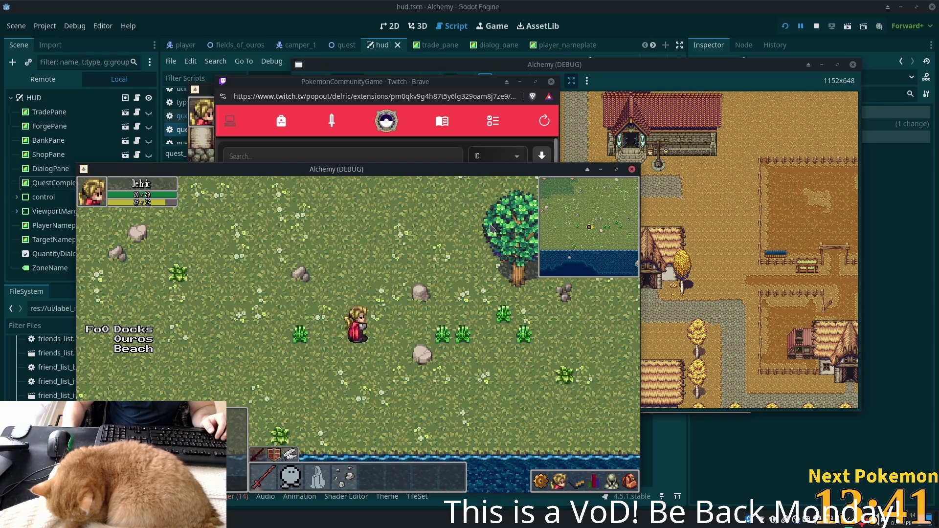
{"action": "left_click", "coordinate": [499, 218]}
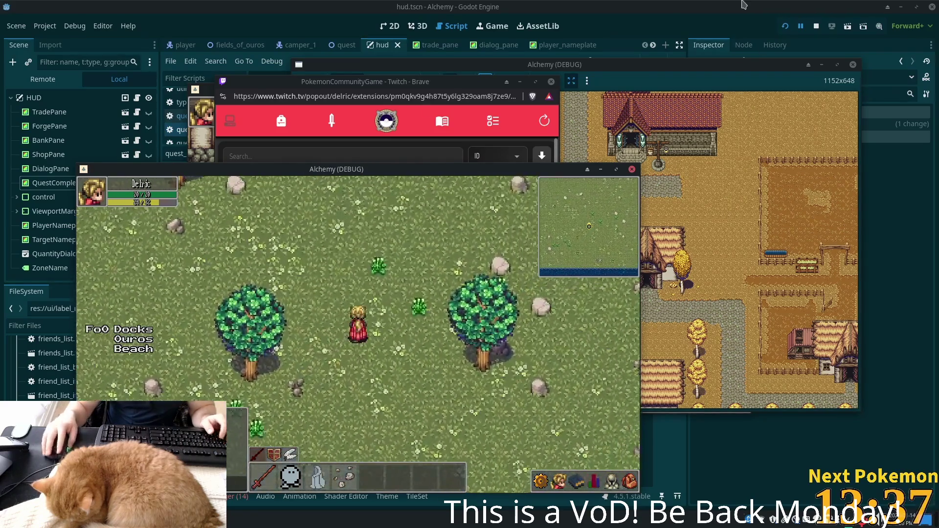
{"action": "key", "text": "F8"}
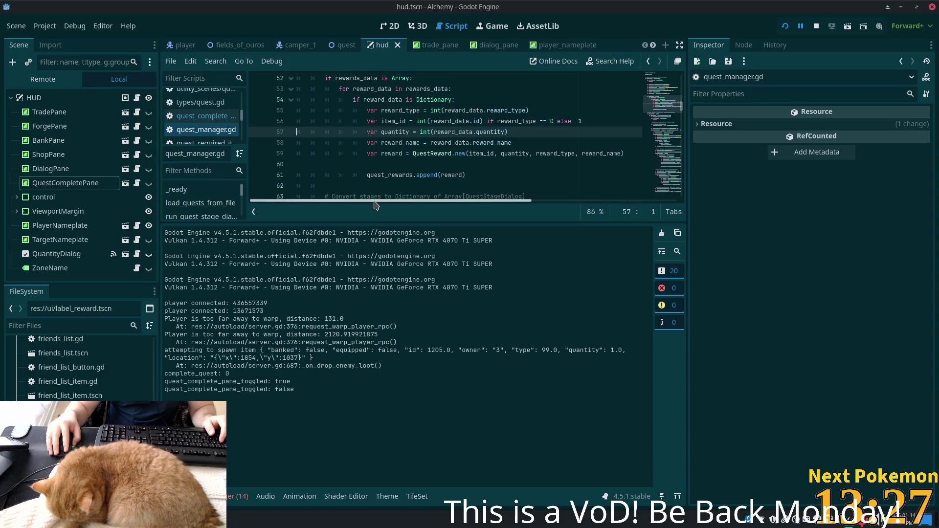
- On the 2D HUD canvas, inspect the TradePane, ForgePane, ShopPane, DialogPane and QuestCompletePane nodes
{"action": "left_click_drag", "start_coordinate": [372, 221], "coordinate": [372, 363]}
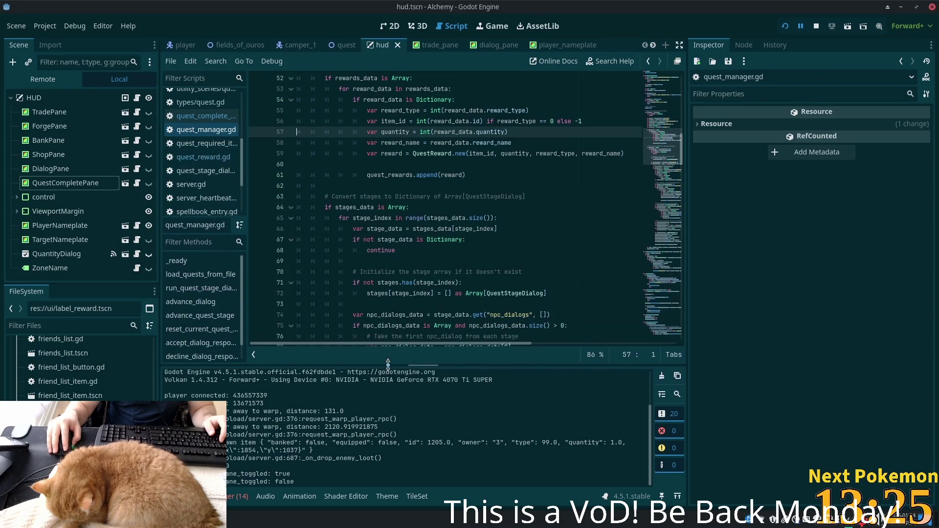
{"action": "left_click", "coordinate": [389, 26]}
{"action": "scroll", "coordinate": [492, 230], "scroll_direction": "down", "scroll_amount": 6}
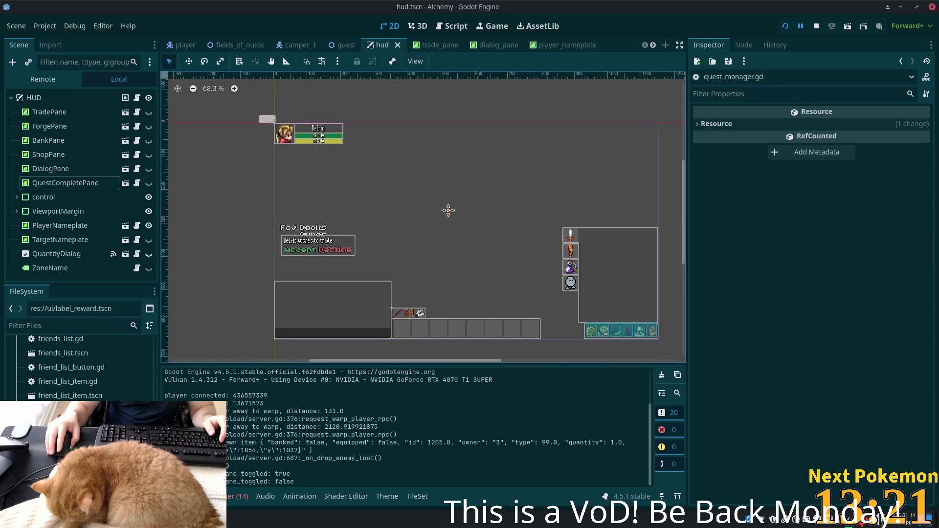
{"action": "scroll", "coordinate": [399, 178], "scroll_direction": "up", "scroll_amount": 3}
{"action": "left_click_drag", "start_coordinate": [400, 178], "coordinate": [397, 163]}
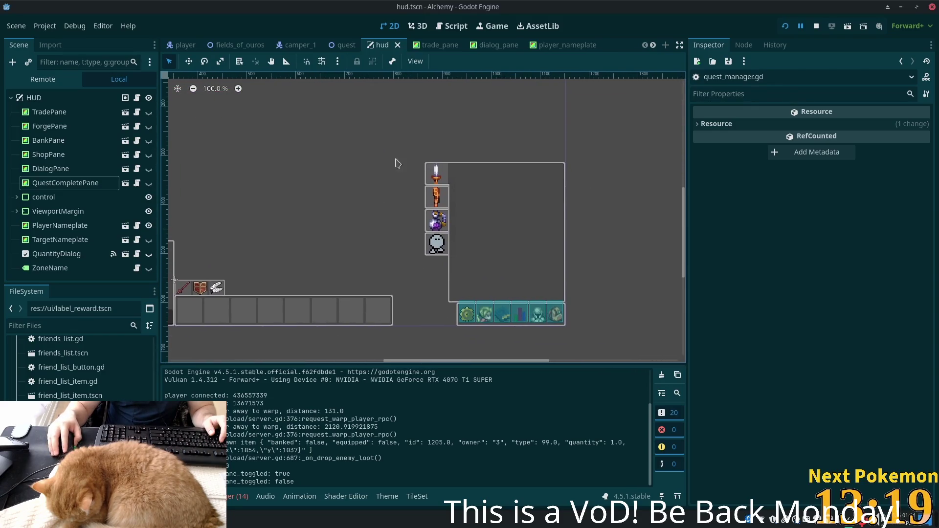
{"action": "left_click", "coordinate": [49, 113]}
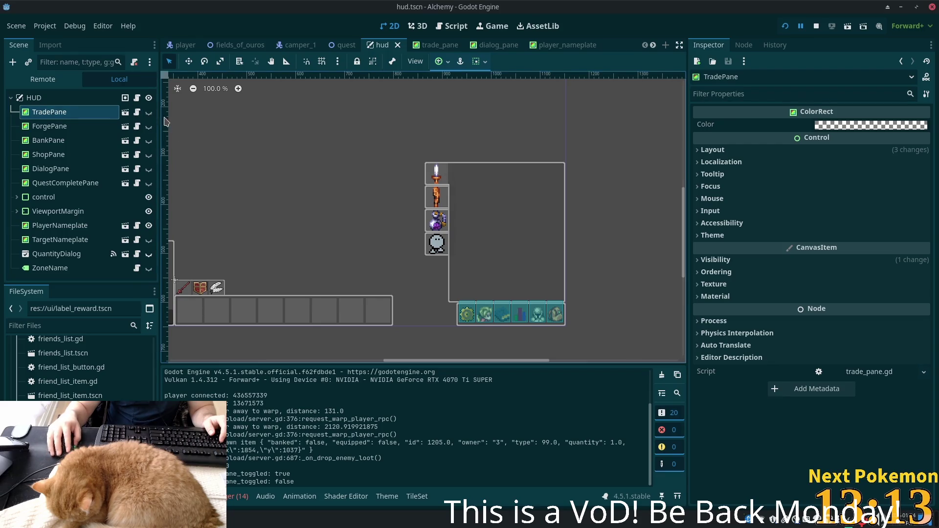
{"action": "left_click", "coordinate": [149, 113]}
{"action": "left_click", "coordinate": [149, 113]}
{"action": "left_click", "coordinate": [95, 127]}
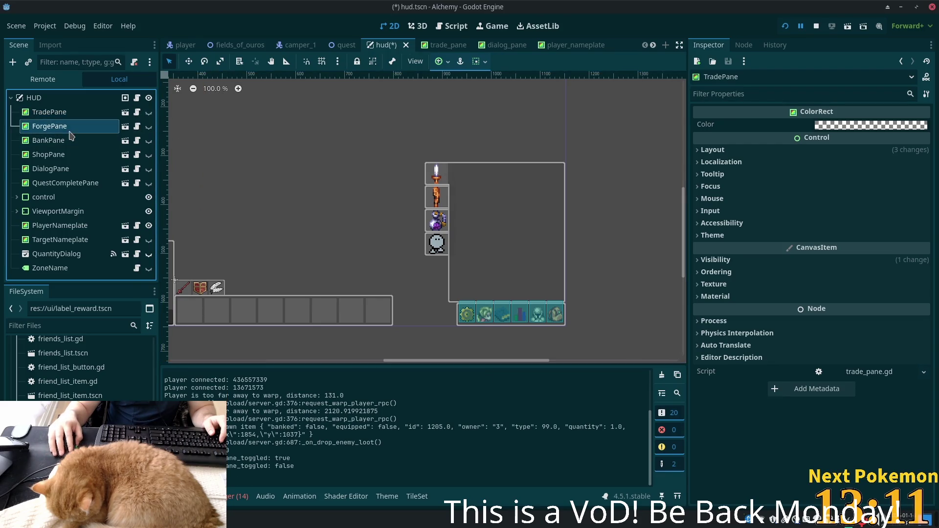
{"action": "left_click", "coordinate": [66, 159]}
{"action": "left_click", "coordinate": [68, 170]}
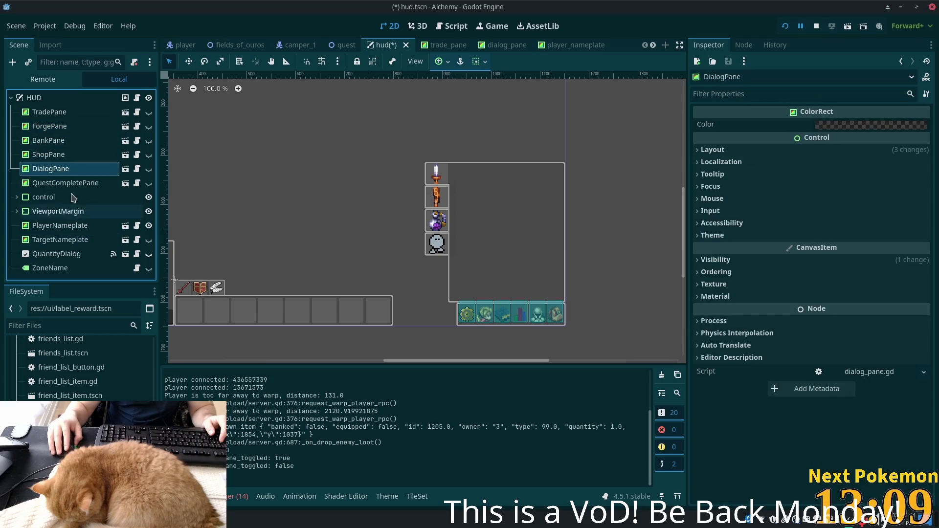
{"action": "left_click", "coordinate": [74, 184]}
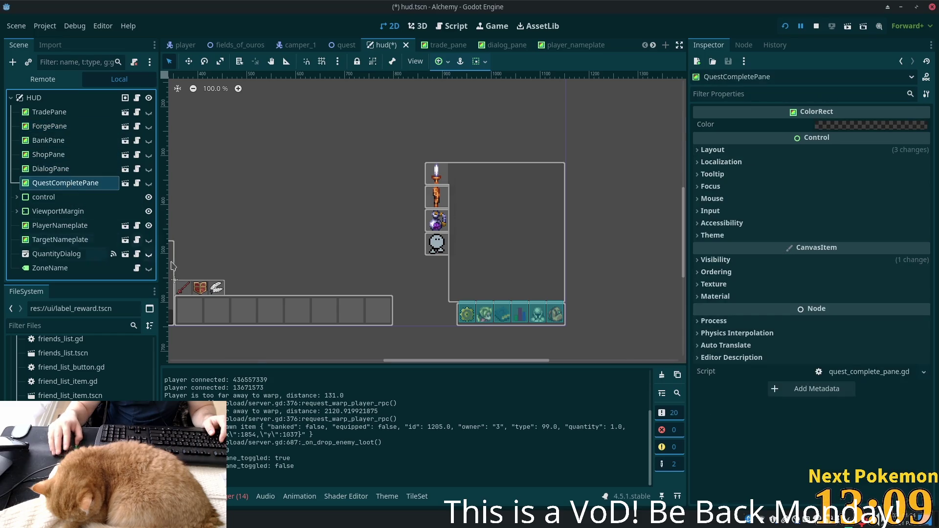
- Expand the control node, toggle SkillPane's visibility, and open skill_pane.tscn in its own tab
{"action": "left_click", "coordinate": [16, 197]}
{"action": "scroll", "coordinate": [62, 197], "scroll_direction": "down", "scroll_amount": 3}
{"action": "scroll", "coordinate": [62, 198], "scroll_direction": "down", "scroll_amount": 1}
{"action": "left_click", "coordinate": [63, 138]}
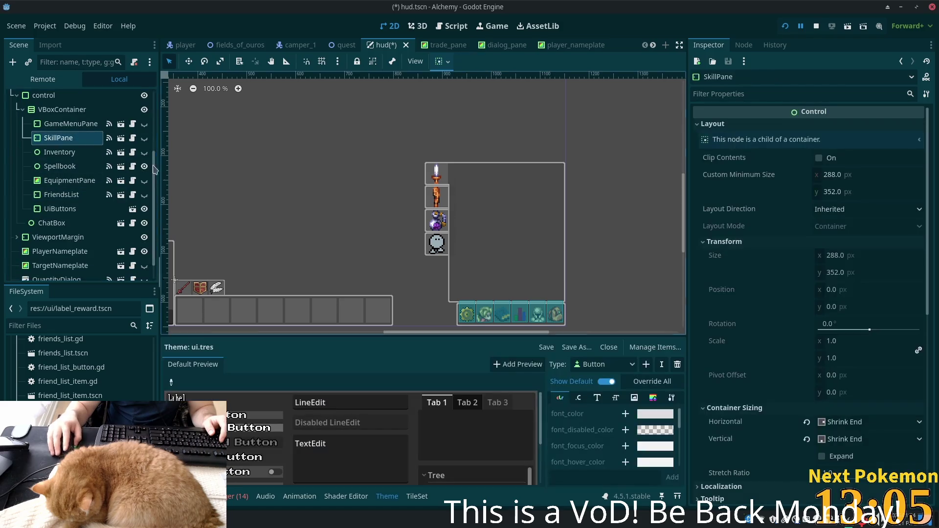
{"action": "left_click", "coordinate": [145, 138]}
{"action": "left_click", "coordinate": [144, 138]}
{"action": "left_click", "coordinate": [144, 138]}
{"action": "left_click", "coordinate": [145, 138]}
{"action": "left_click", "coordinate": [66, 124]}
{"action": "left_click", "coordinate": [65, 138]}
{"action": "scroll", "coordinate": [111, 241], "scroll_direction": "up", "scroll_amount": 4}
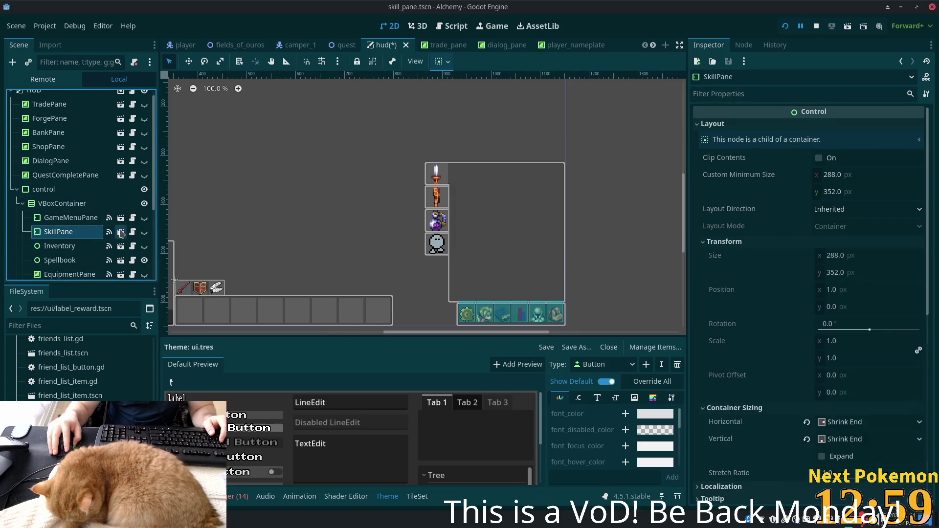
{"action": "left_click", "coordinate": [120, 231]}
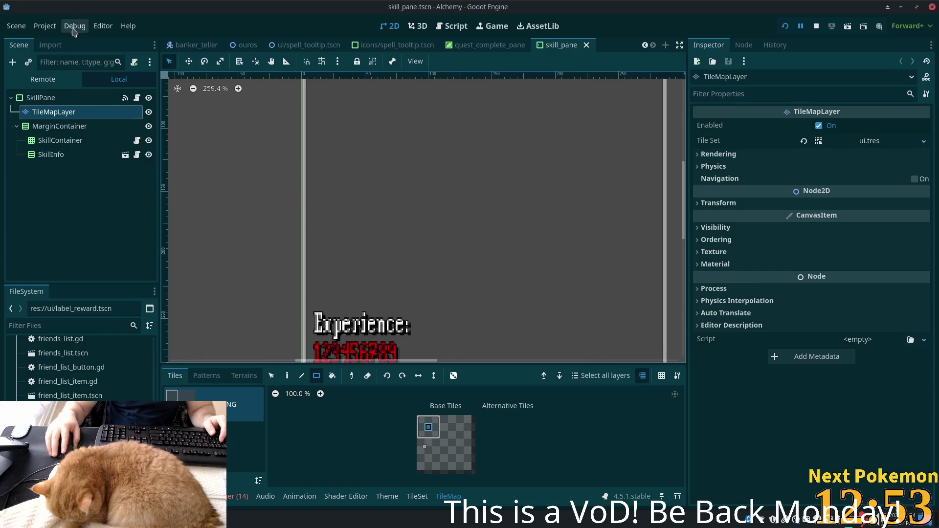
- Filter the FileSystem dock down to the skill_pane files
{"action": "left_click", "coordinate": [69, 97]}
{"action": "left_click", "coordinate": [62, 331]}
{"action": "type", "text": "skillpane"}
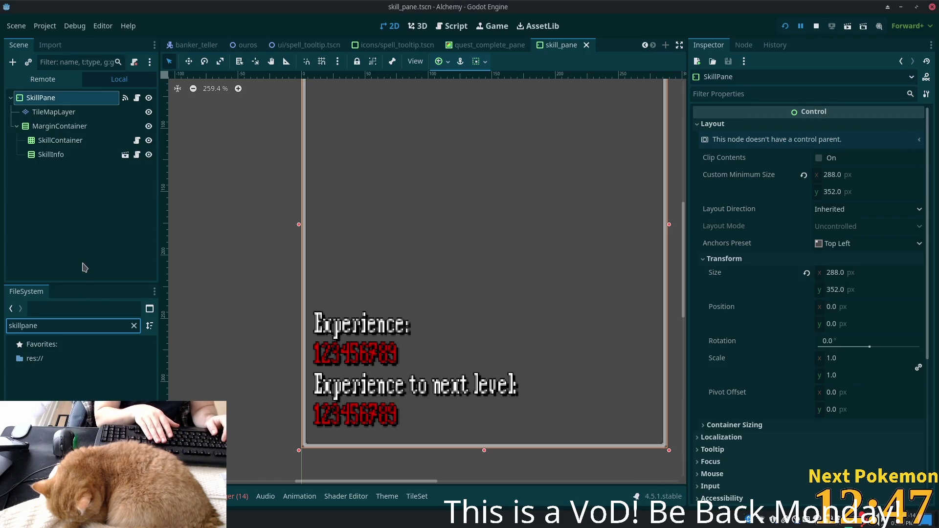
{"action": "key", "text": "BackSpace"}
{"action": "key", "text": "BackSpace"}
{"action": "key", "text": "BackSpace"}
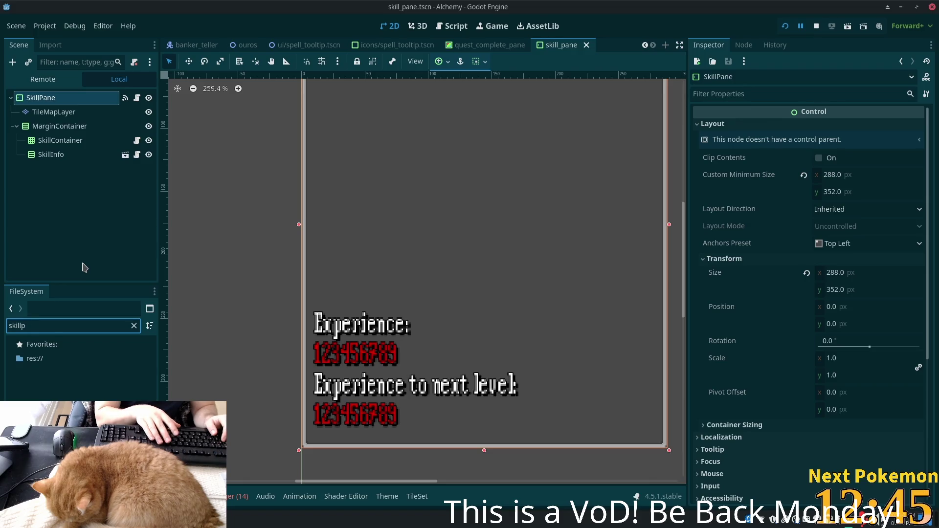
{"action": "type", "text": "_pane"}
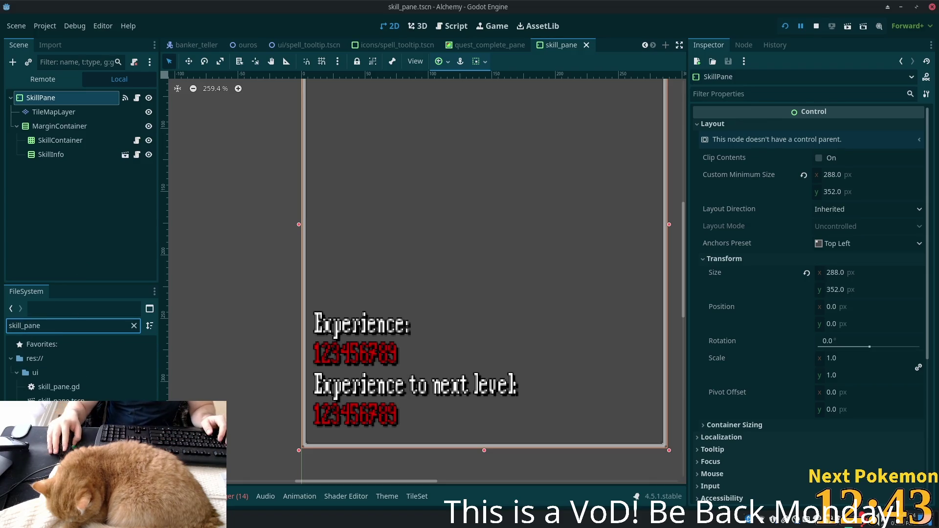
- Try duplicating skill_pane.tscn with Ctrl+D, dismissing the tree root warning and cancelling the dialog
{"action": "left_click", "coordinate": [69, 390]}
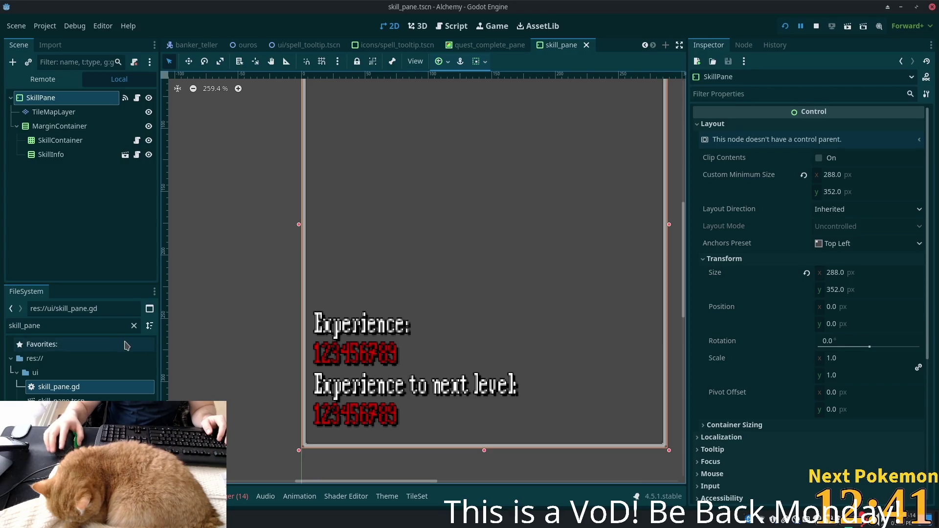
{"action": "left_click", "coordinate": [116, 396]}
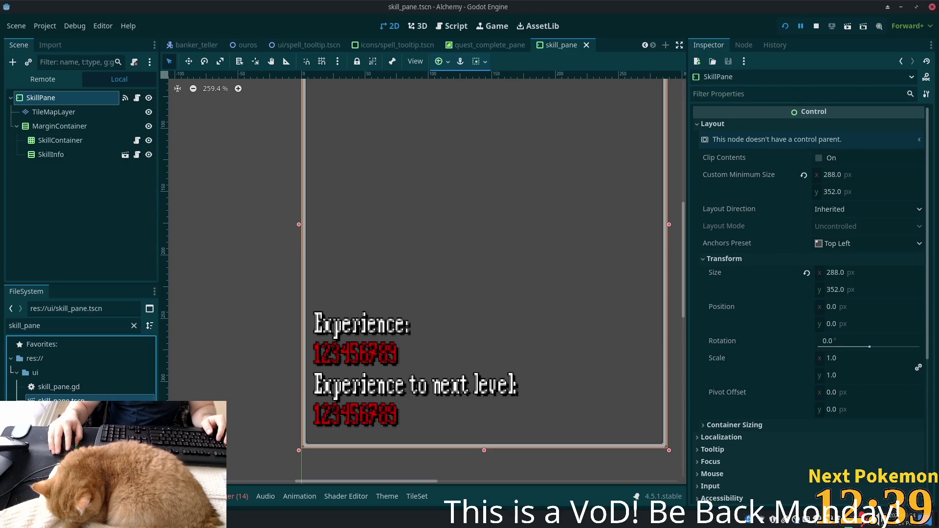
{"action": "key", "text": "ctrl+d"}
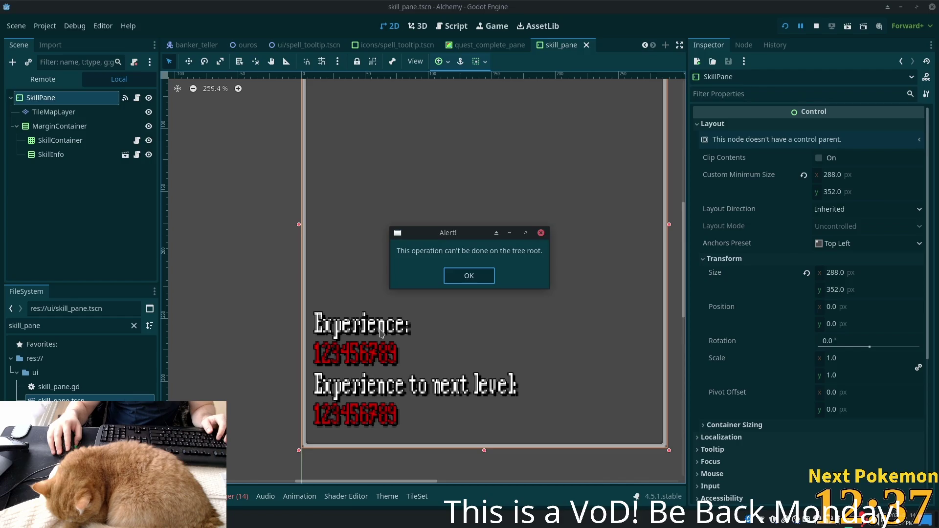
{"action": "left_click", "coordinate": [478, 275]}
{"action": "left_click", "coordinate": [80, 352]}
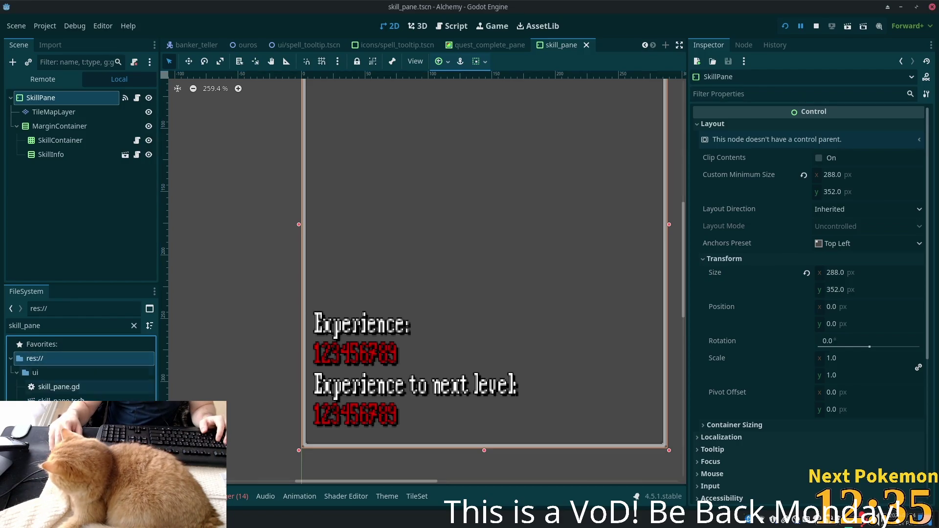
{"action": "left_click", "coordinate": [98, 398]}
{"action": "key", "text": "ctrl+d"}
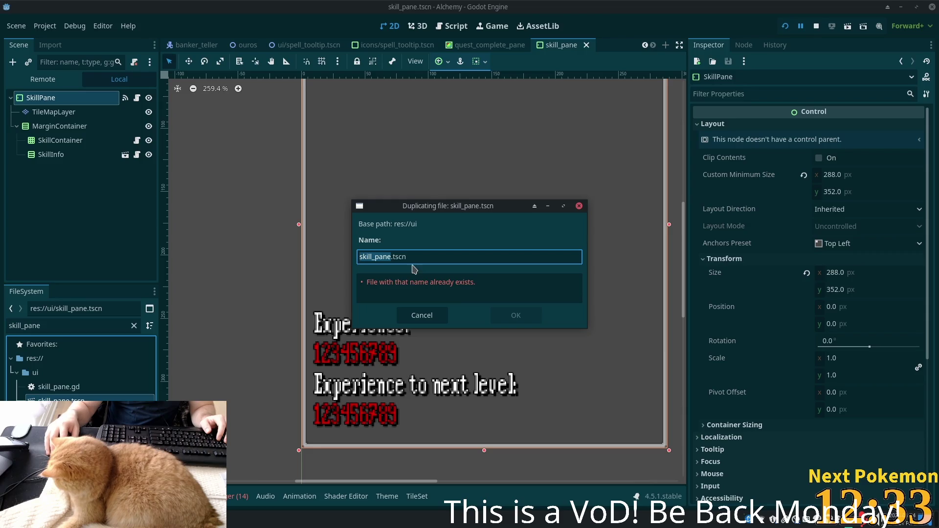
{"action": "left_click", "coordinate": [419, 315]}
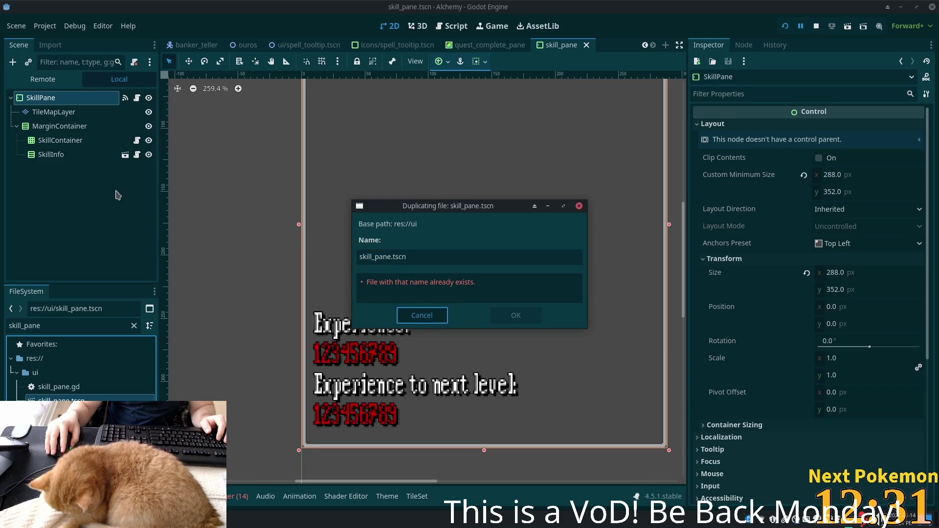
- Reselect the skill_pane file in the ui folder and bring up the Duplicate dialog again
{"action": "left_click", "coordinate": [54, 112]}
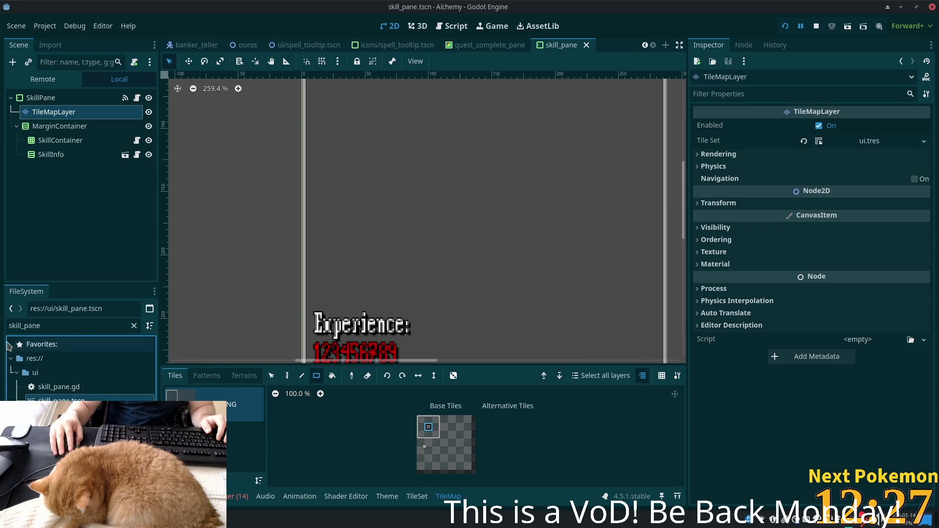
{"action": "left_click", "coordinate": [90, 325]}
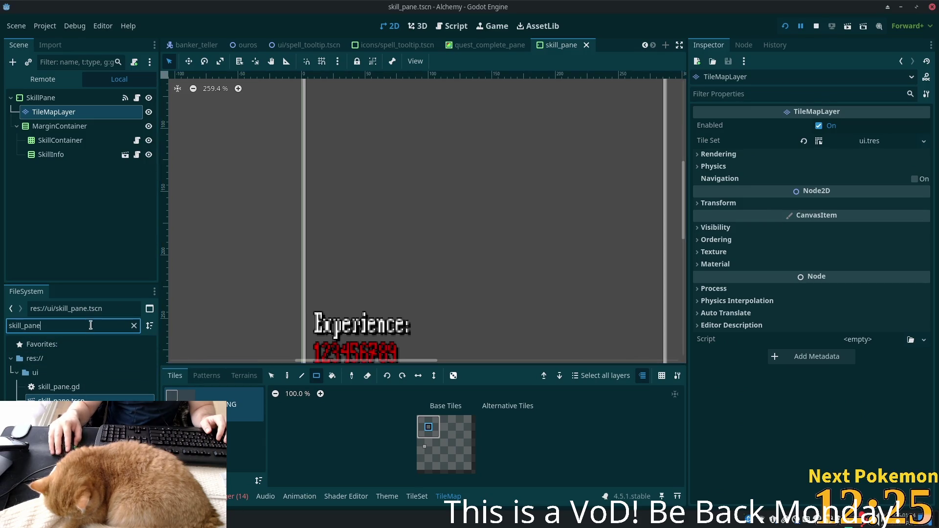
{"action": "left_click", "coordinate": [86, 398]}
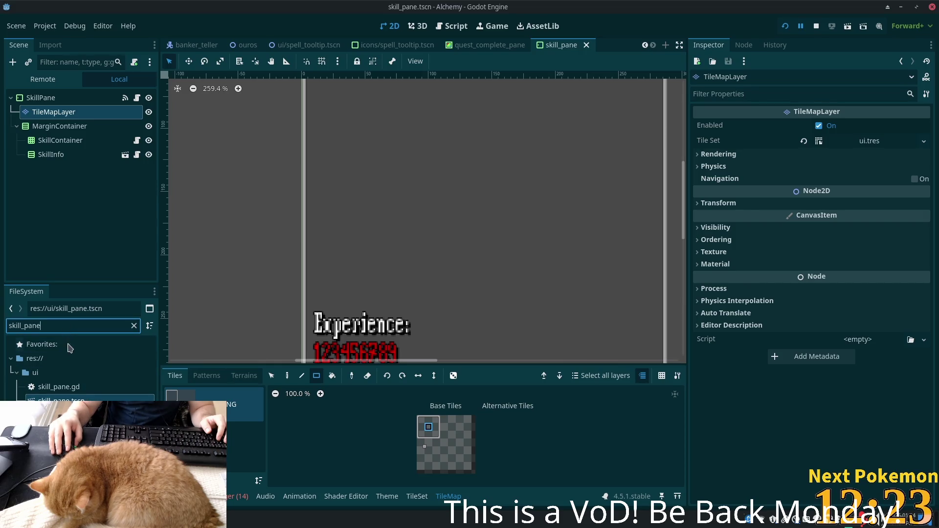
{"action": "left_click", "coordinate": [58, 380]}
{"action": "left_click", "coordinate": [62, 388]}
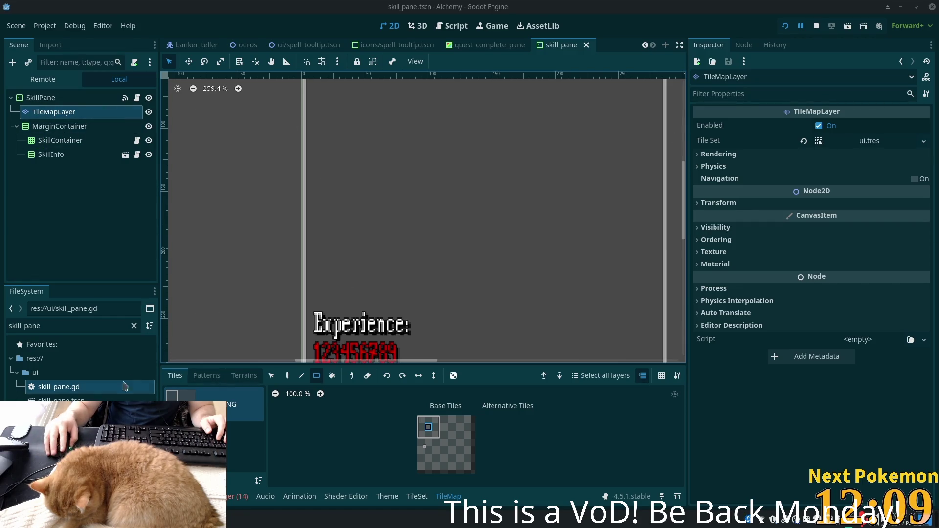
{"action": "left_click", "coordinate": [56, 386]}
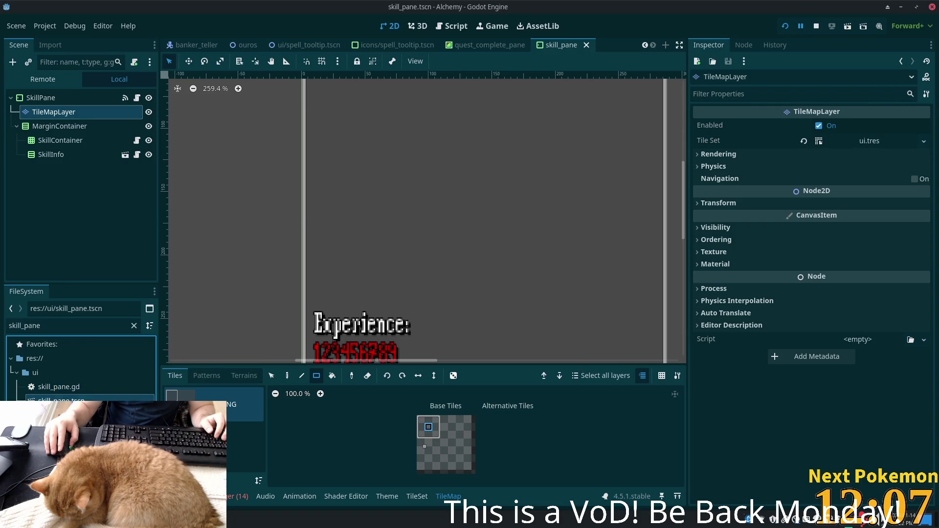
{"action": "key", "text": "ctrl+d"}
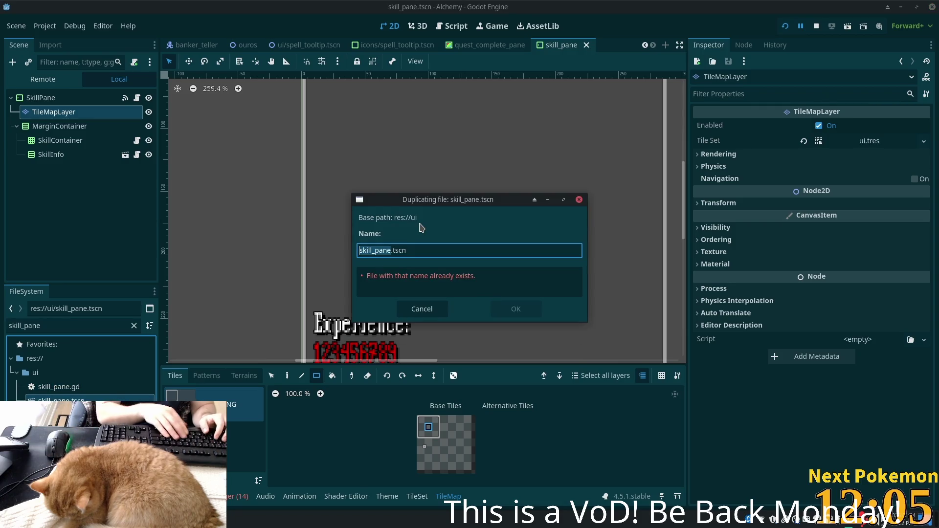
- Name the duplicate quest_pane and confirm, creating quest_pane.tscn in res://ui
{"action": "type", "text": "quest_pane"}
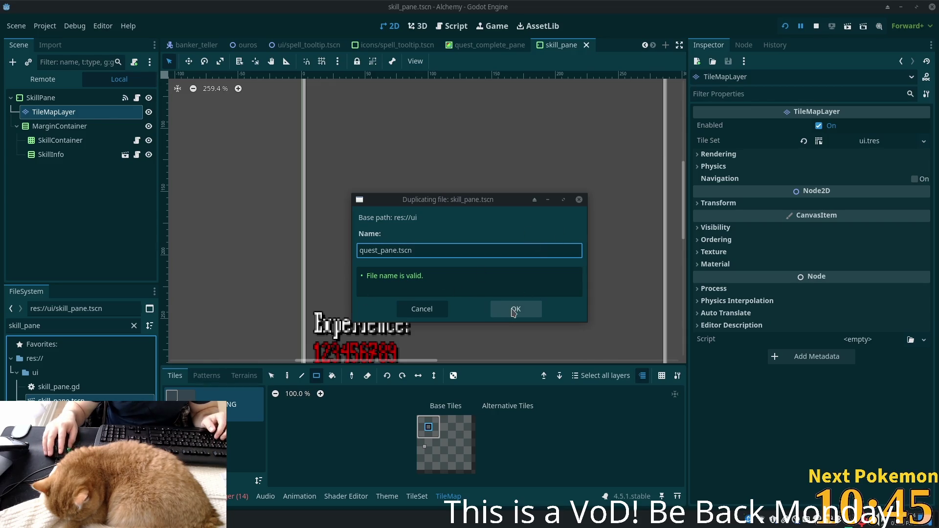
{"action": "left_click", "coordinate": [509, 310]}
{"action": "double_click", "coordinate": [103, 325]}
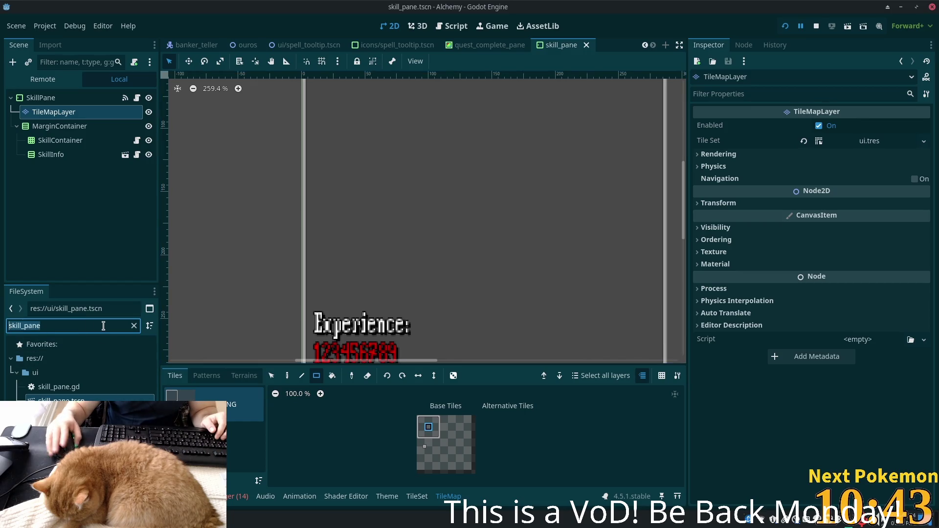
- Filter for quest_pane, open quest_pane.tscn, and rename its root from SkillPane to QuestPane
{"action": "type", "text": "quest"}
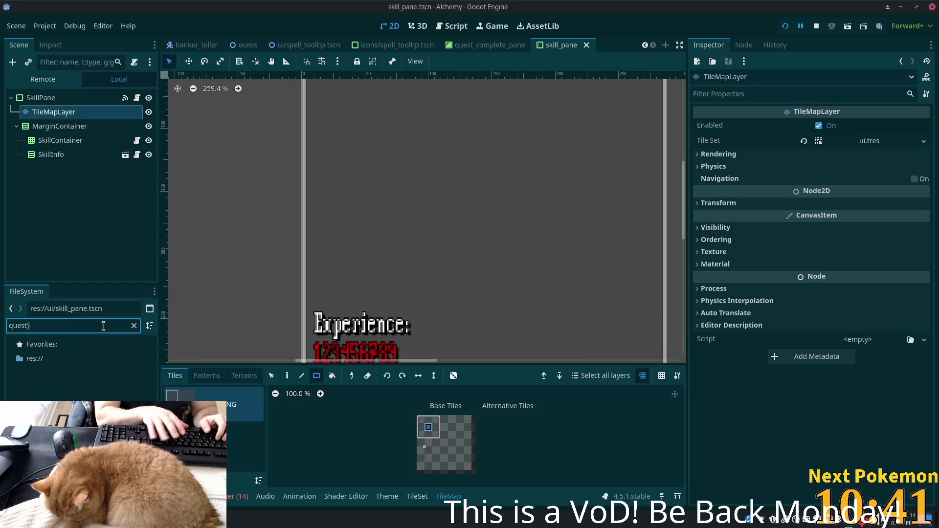
{"action": "type", "text": "_pane"}
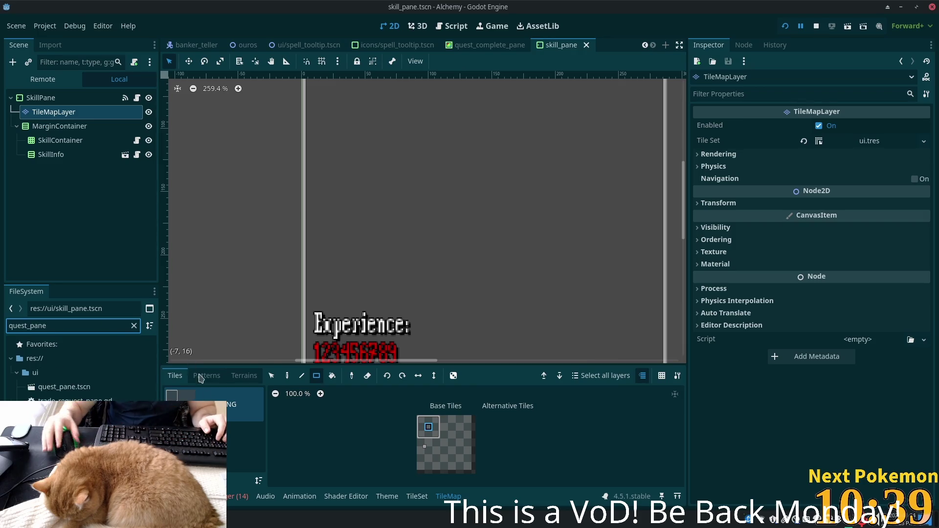
{"action": "double_click", "coordinate": [63, 387]}
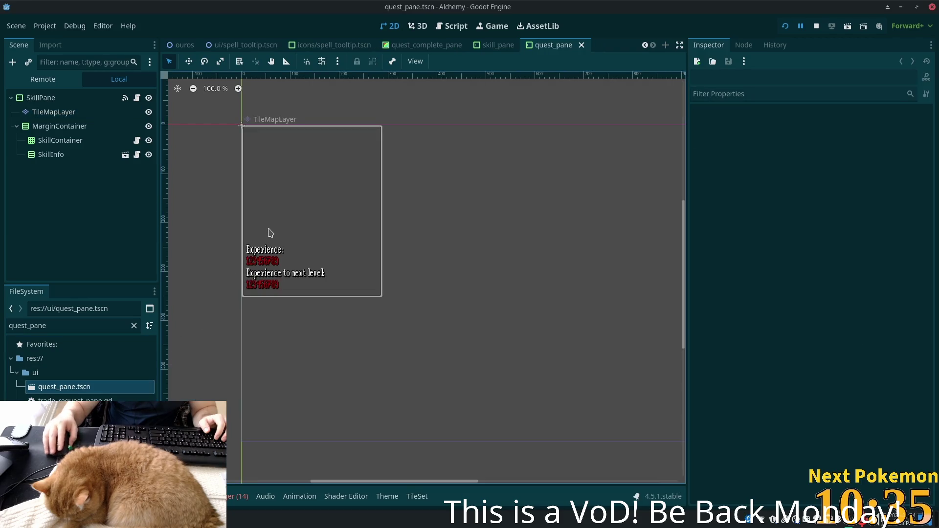
{"action": "left_click", "coordinate": [43, 97]}
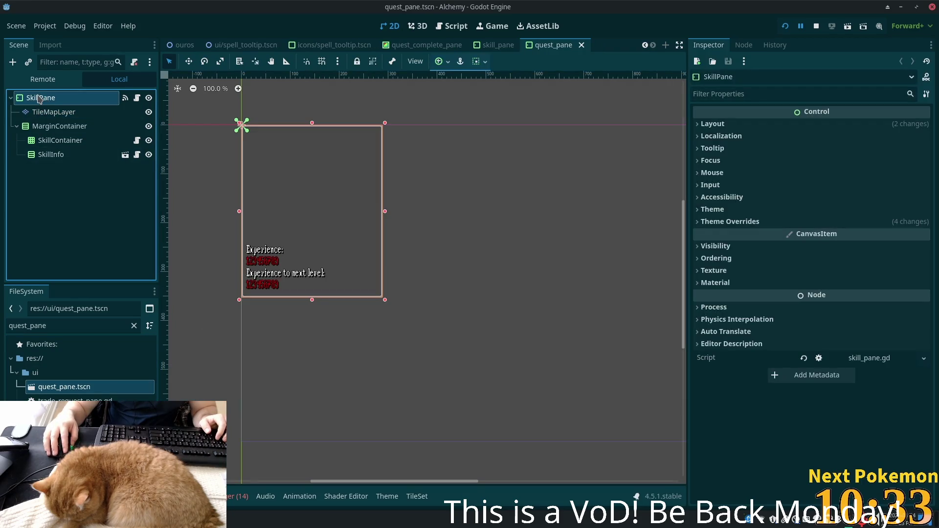
{"action": "left_click", "coordinate": [43, 98]}
{"action": "left_click", "coordinate": [43, 97]}
{"action": "key", "text": "shift+Home"}
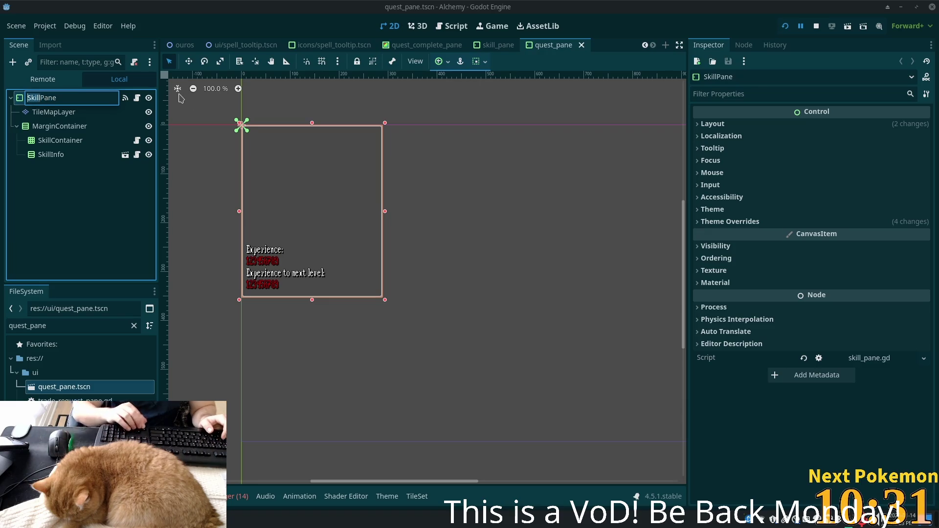
{"action": "type", "text": "Quest"}
{"action": "key", "text": "Return"}
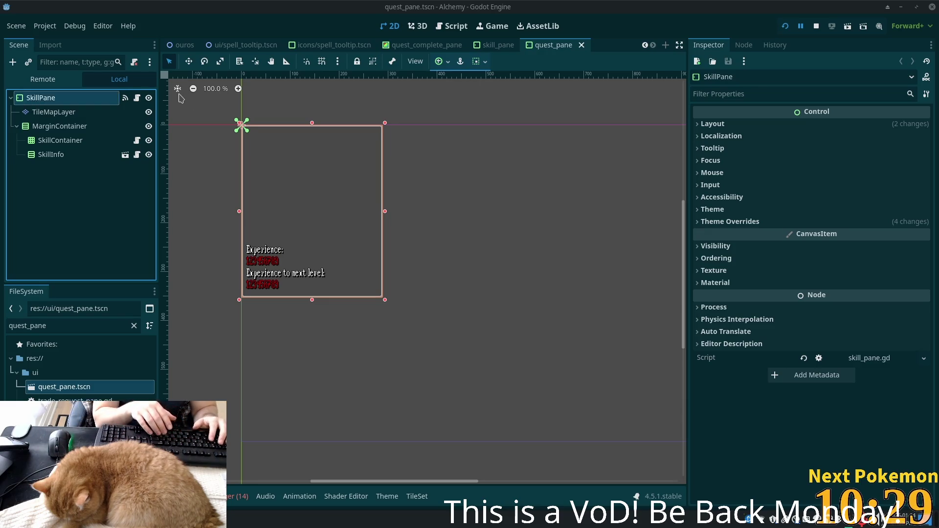
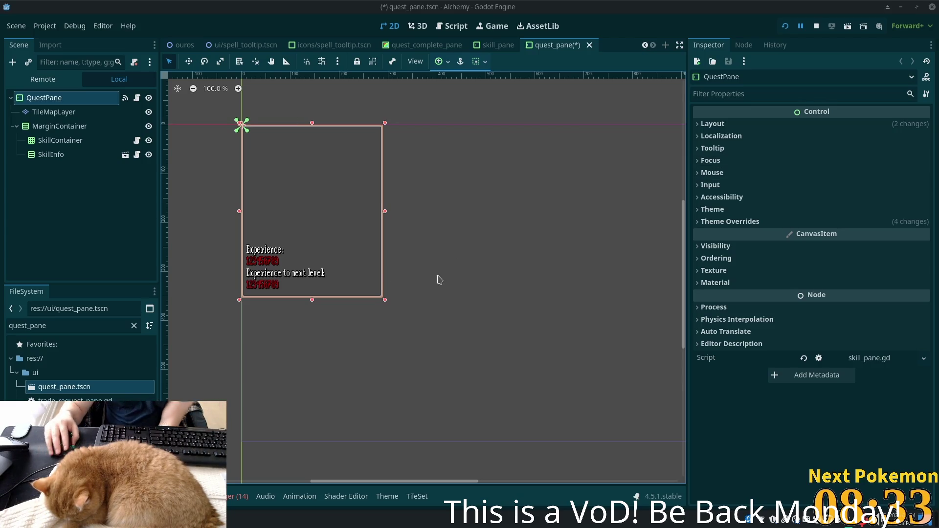
- Delete the SkillContainer and SkillInfo nodes so that MarginContainer is left empty
{"action": "left_click", "coordinate": [63, 127]}
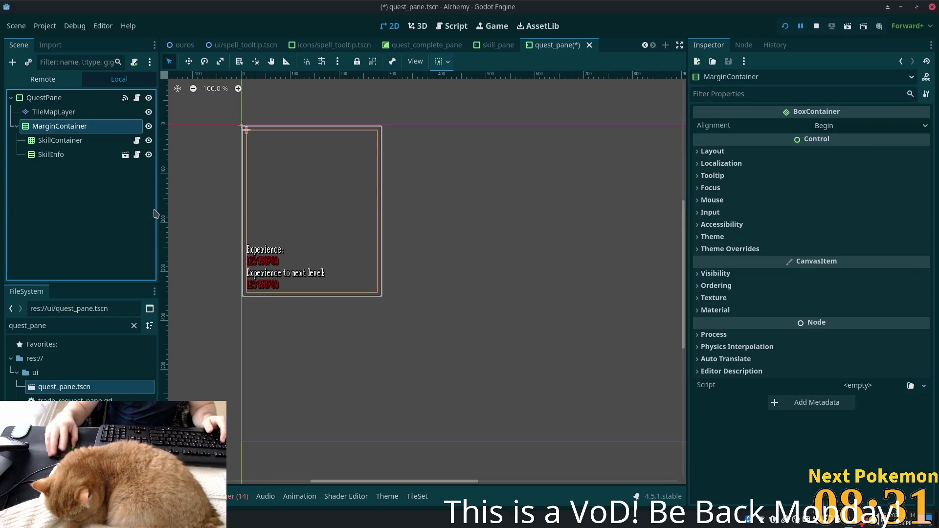
{"action": "left_click", "coordinate": [43, 143]}
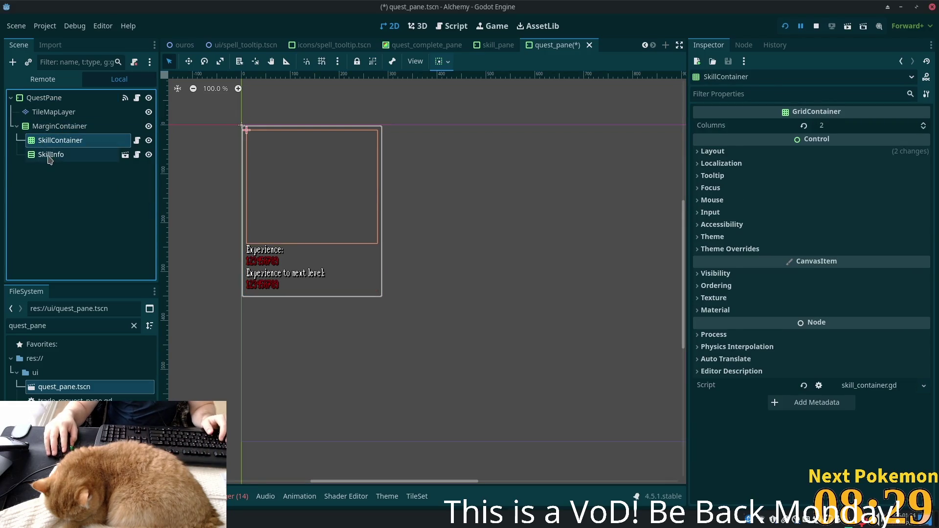
{"action": "left_click", "coordinate": [51, 156], "text": "shift"}
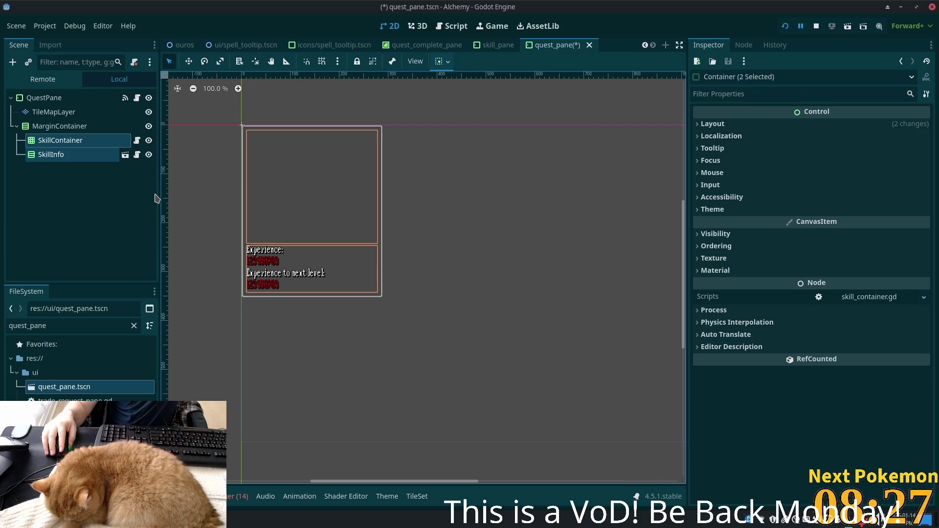
{"action": "key", "text": "Delete"}
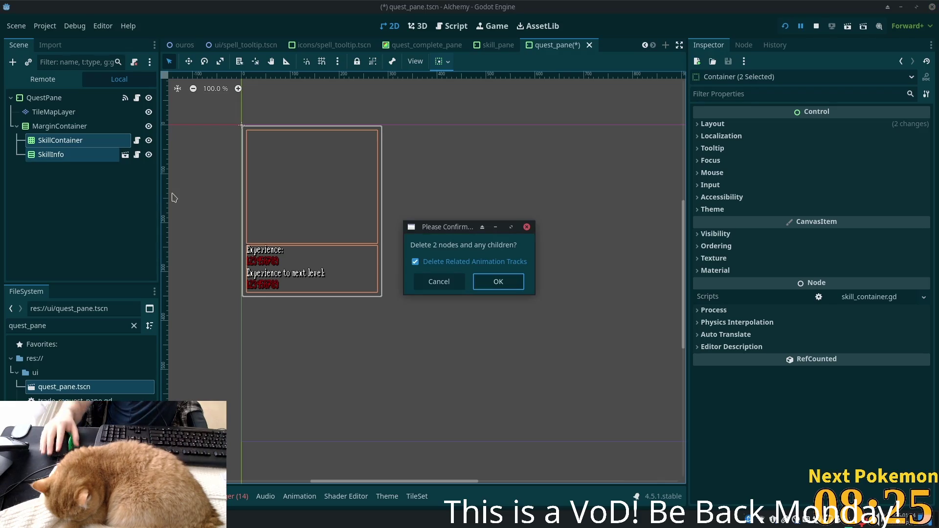
{"action": "left_click", "coordinate": [493, 282]}
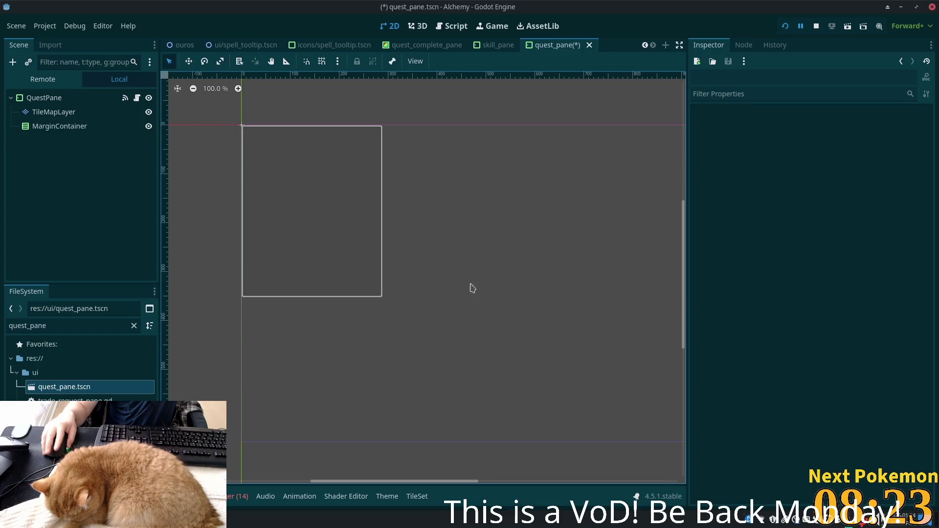
{"action": "left_click", "coordinate": [75, 126]}
- Paint an 18 by 16 tile rectangle on the TileMapLayer as the pane background
{"action": "key", "text": "Up"}
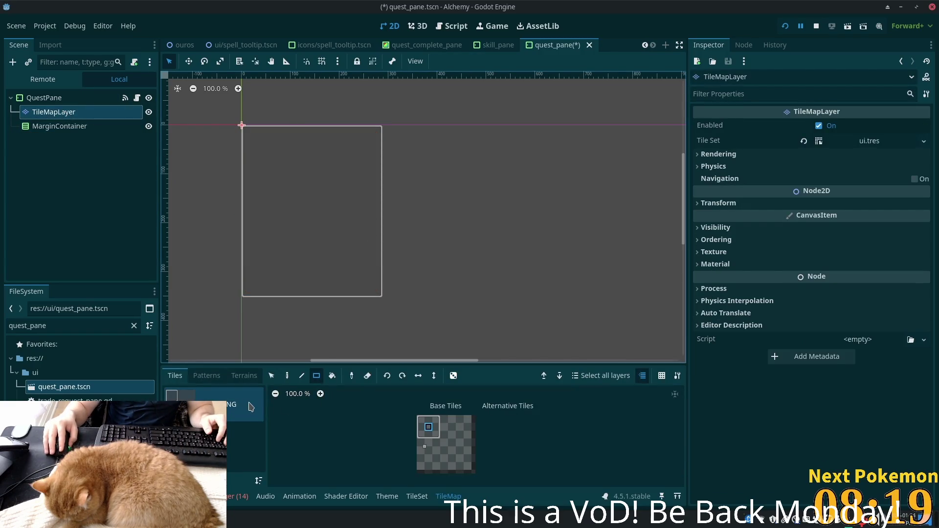
{"action": "mouse_move", "coordinate": [254, 138]}
{"action": "left_mouse_down"}
{"action": "mouse_move", "coordinate": [385, 267]}
{"action": "mouse_move", "coordinate": [368, 284]}
{"action": "left_mouse_up"}
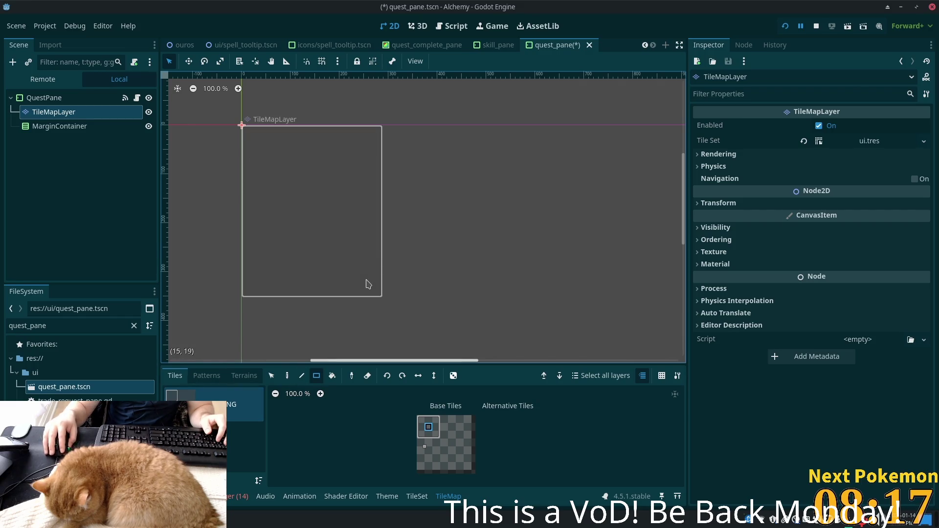
{"action": "left_click", "coordinate": [68, 126]}
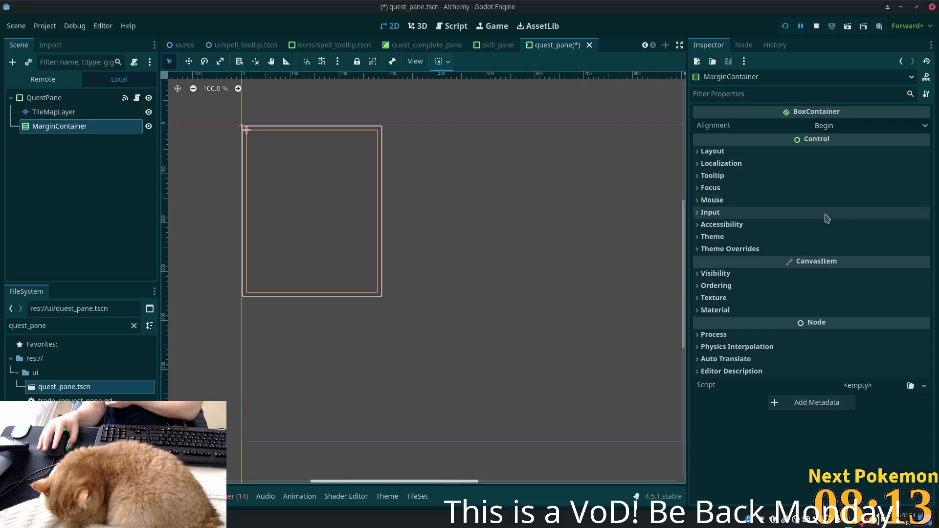
- Override the MarginContainer's Separation theme constant to 10
{"action": "left_click", "coordinate": [834, 250]}
{"action": "left_click", "coordinate": [834, 263]}
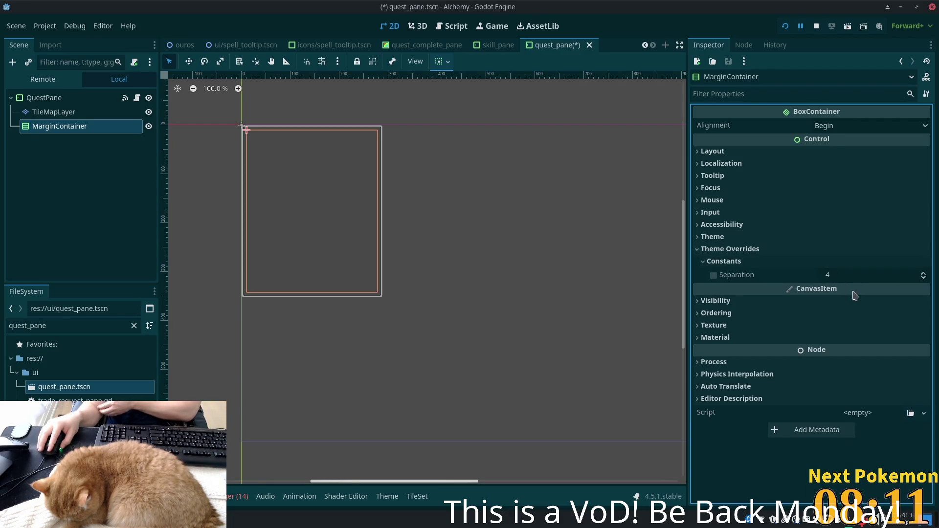
{"action": "left_click", "coordinate": [840, 275]}
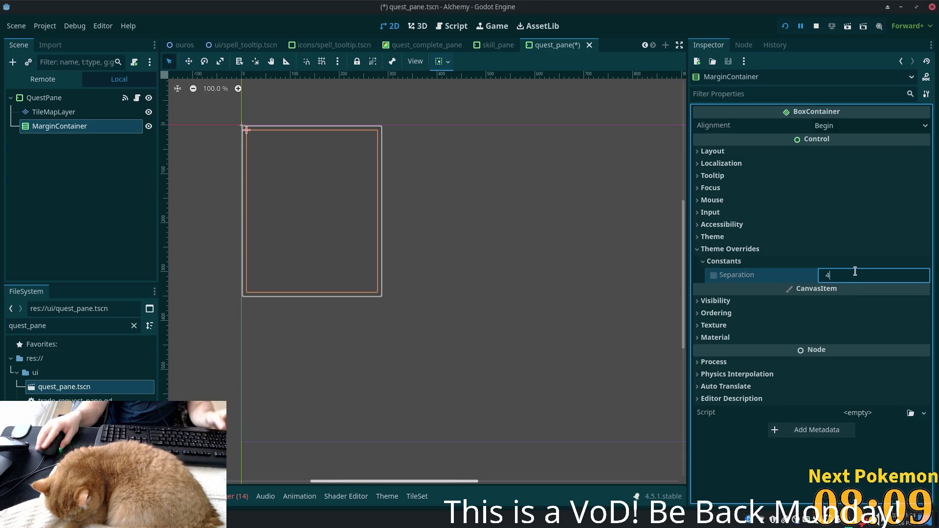
{"action": "key", "text": "BackSpace"}
{"action": "type", "text": "10"}
{"action": "key", "text": "Tab"}
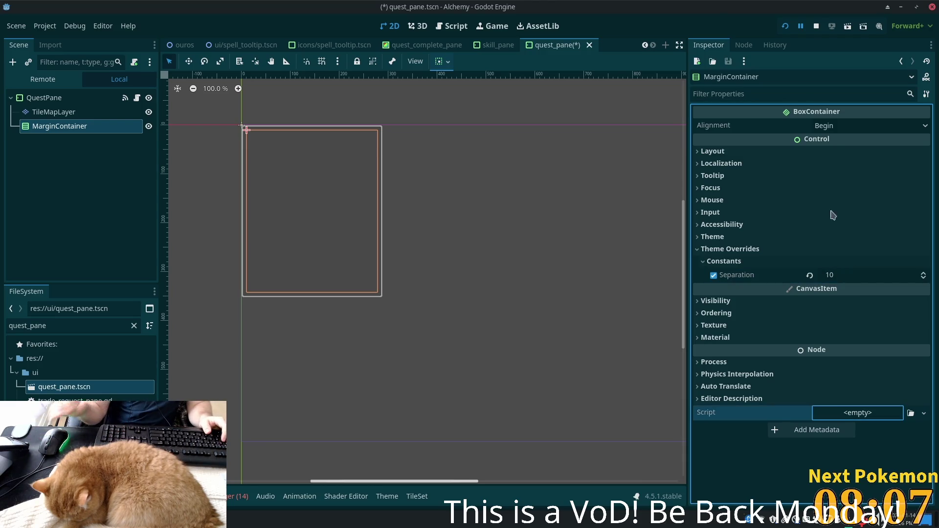
{"action": "left_click", "coordinate": [118, 99]}
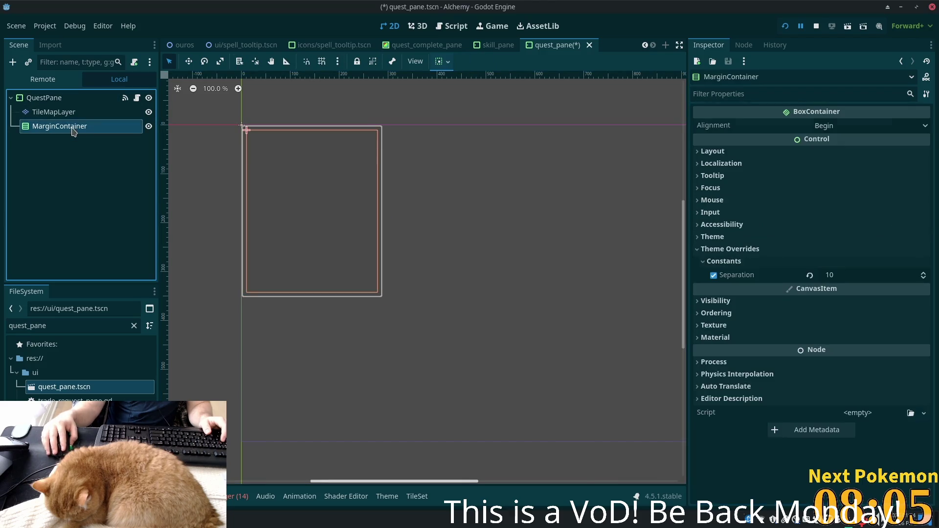
{"action": "left_click", "coordinate": [59, 112]}
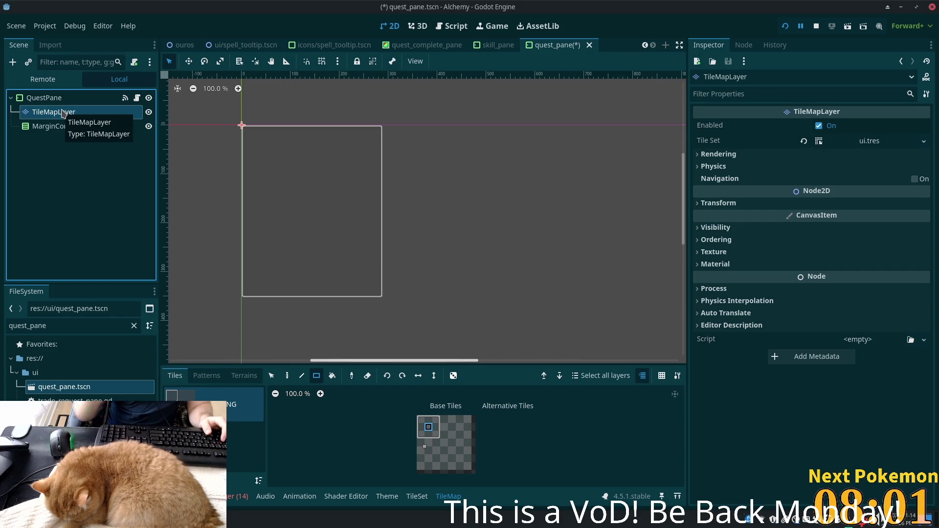
{"action": "left_click", "coordinate": [76, 127]}
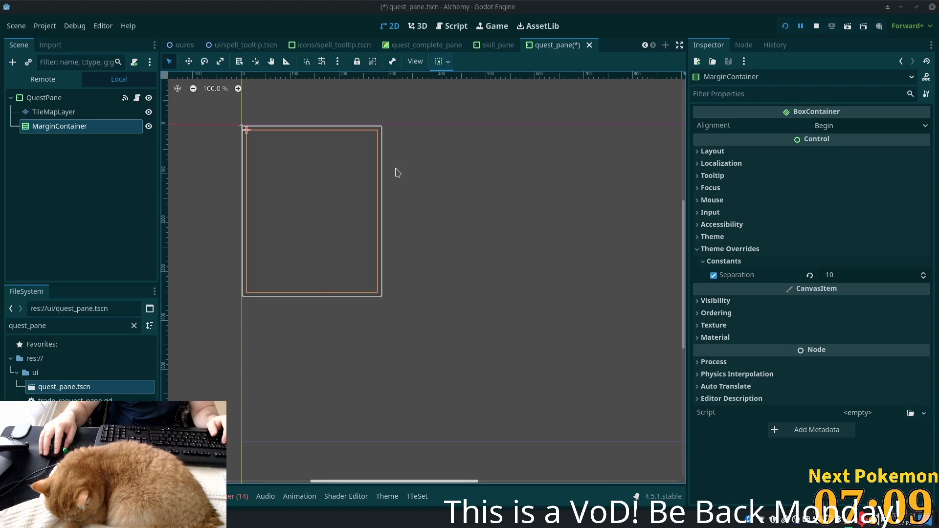
- Add a VBoxContainer as a child of MarginContainer
{"action": "left_click", "coordinate": [53, 122]}
{"action": "key", "text": "Up"}
{"action": "key", "text": "Up"}
{"action": "key", "text": "Down"}
{"action": "key", "text": "Down"}
{"action": "key", "text": "Up"}
{"action": "key", "text": "Down"}
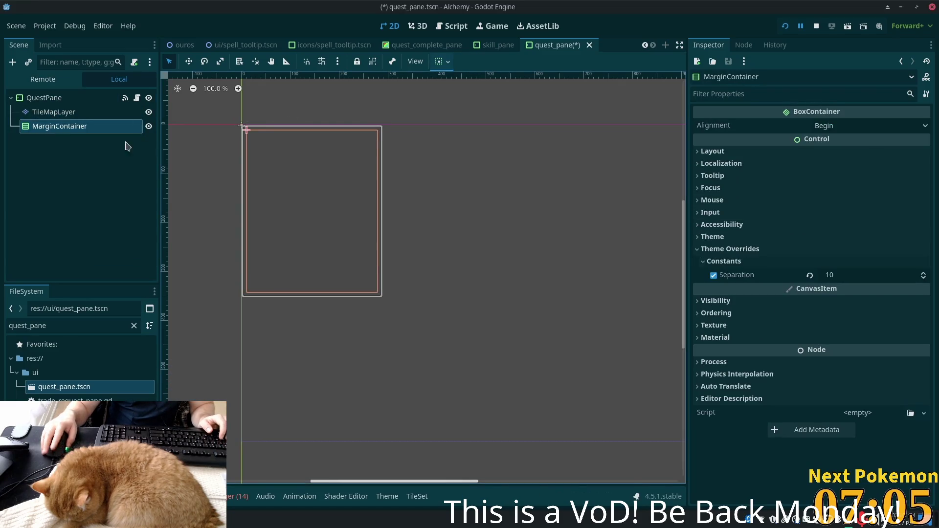
{"action": "key", "text": "ctrl+a"}
{"action": "type", "text": "vbo"}
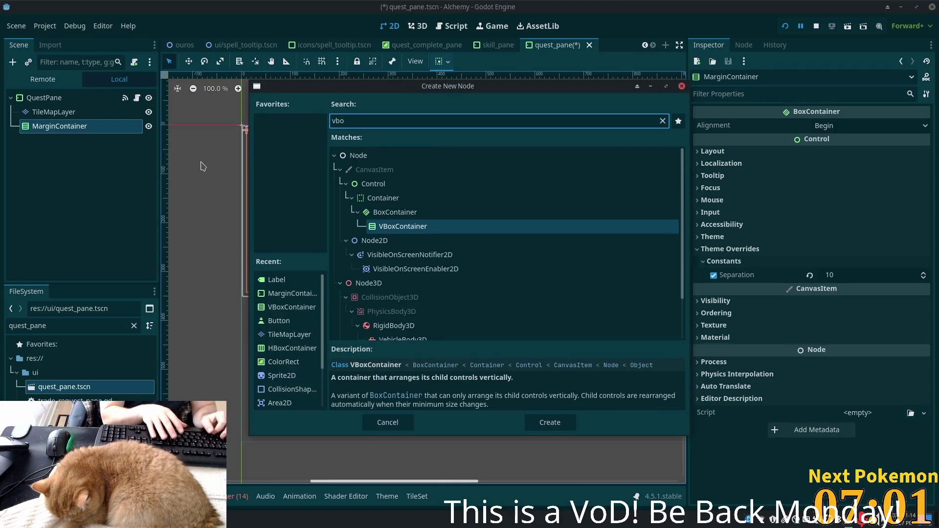
{"action": "key", "text": "Return"}
- Add a Label inside the VBoxContainer with text 'Quests' and Center horizontal alignment
{"action": "key", "text": "ctrl+a"}
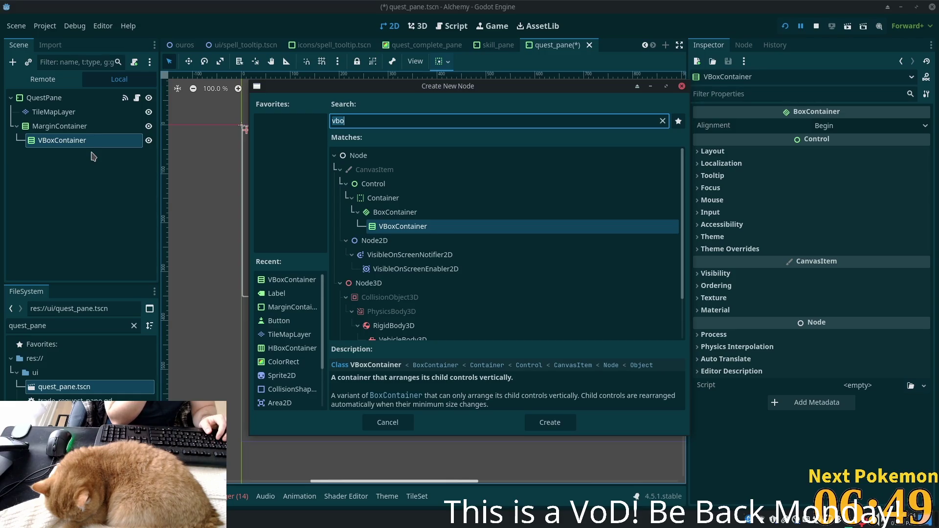
{"action": "type", "text": "label"}
{"action": "key", "text": "Return"}
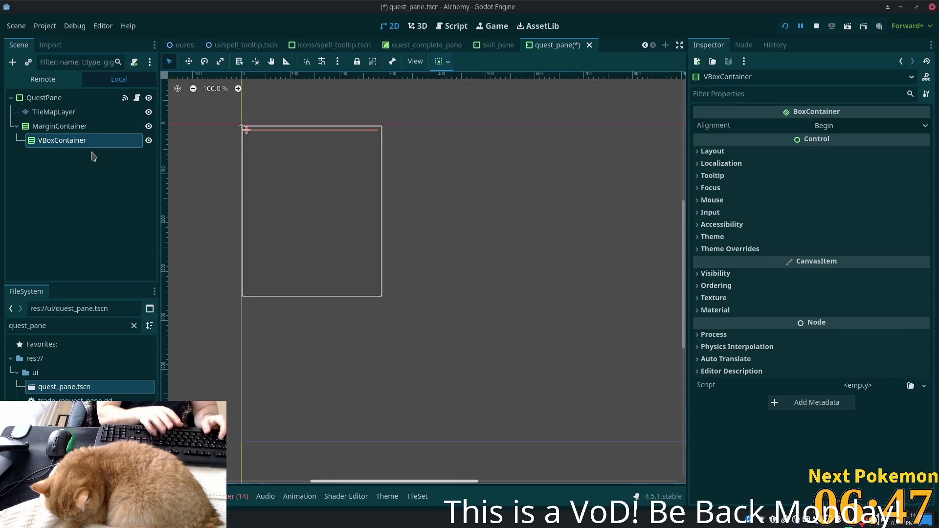
{"action": "left_click", "coordinate": [753, 149]}
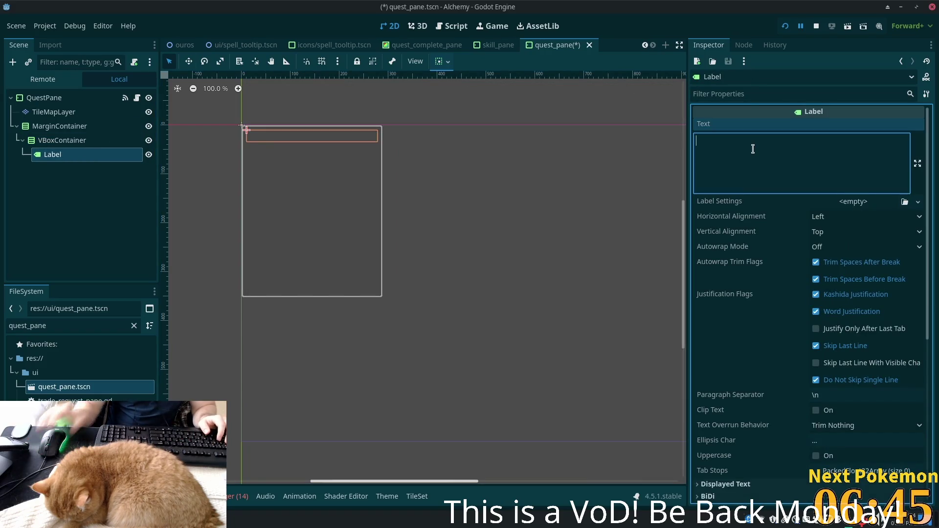
{"action": "type", "text": "Quests"}
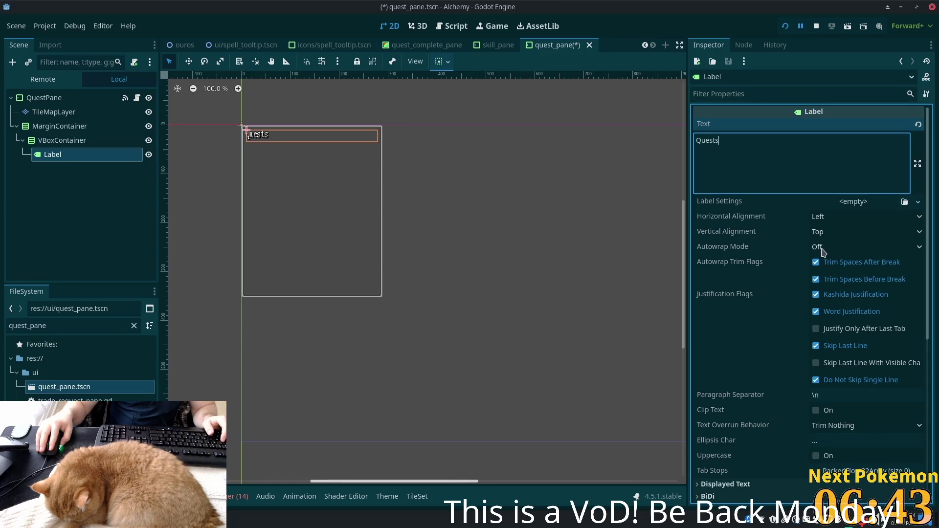
{"action": "left_click", "coordinate": [826, 216]}
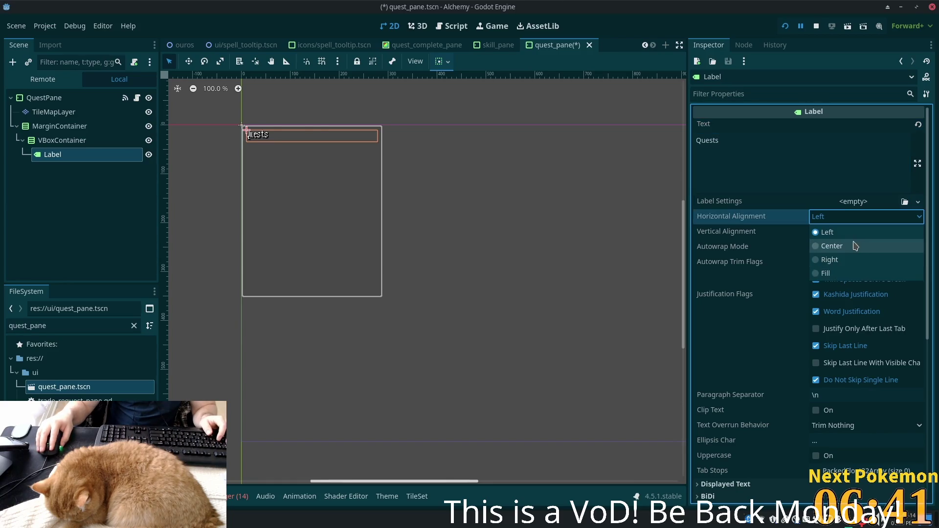
{"action": "left_click", "coordinate": [826, 245]}
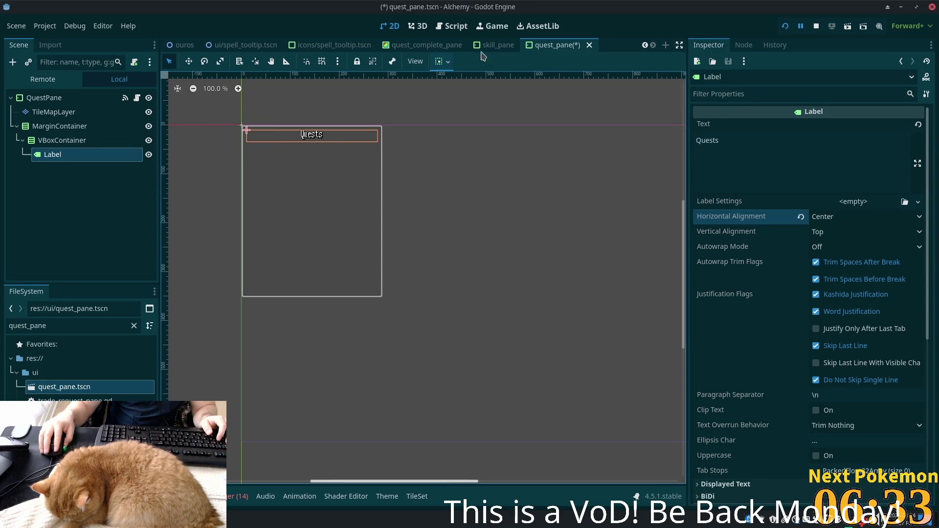
{"action": "left_click", "coordinate": [420, 45]}
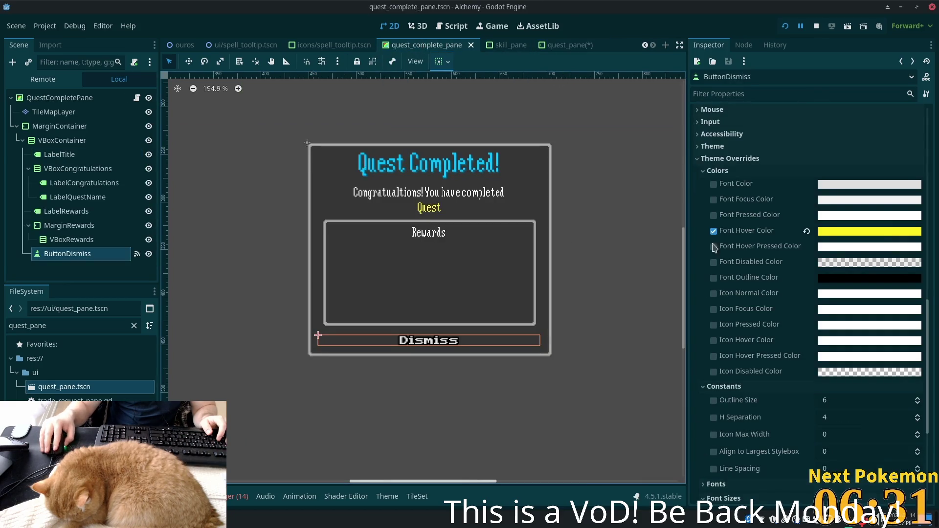
{"action": "left_click", "coordinate": [879, 237]}
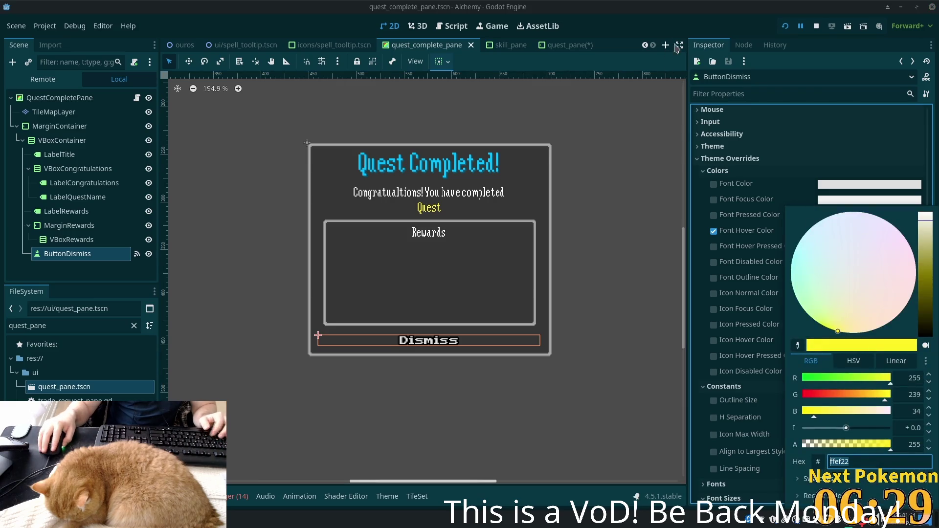
{"action": "left_click", "coordinate": [561, 42]}
{"action": "left_click", "coordinate": [768, 163]}
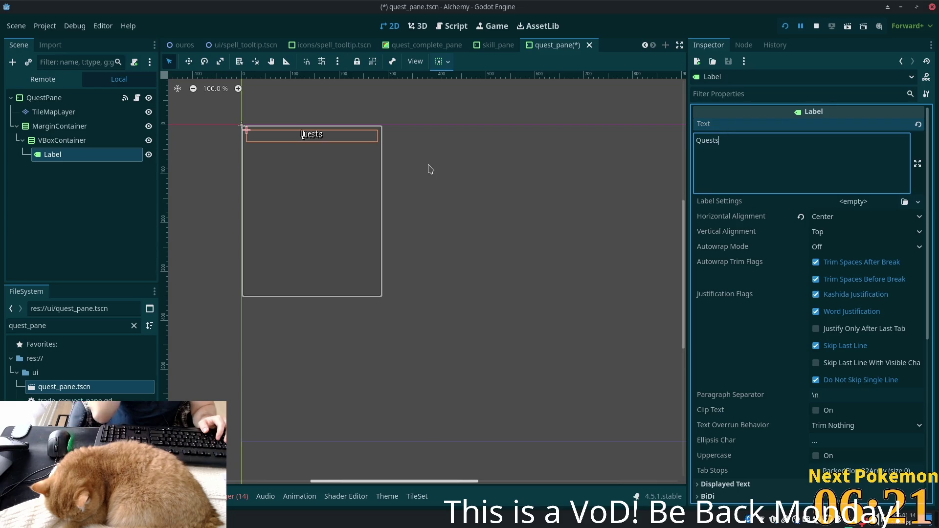
- Rename the Quests title Label to LabelTitle
{"action": "left_click", "coordinate": [51, 155]}
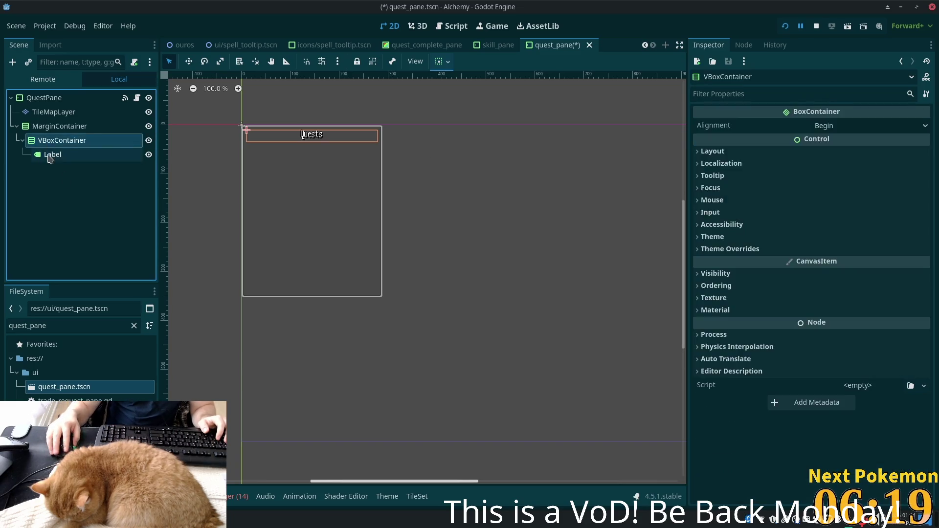
{"action": "left_click", "coordinate": [93, 154]}
{"action": "key", "text": "End"}
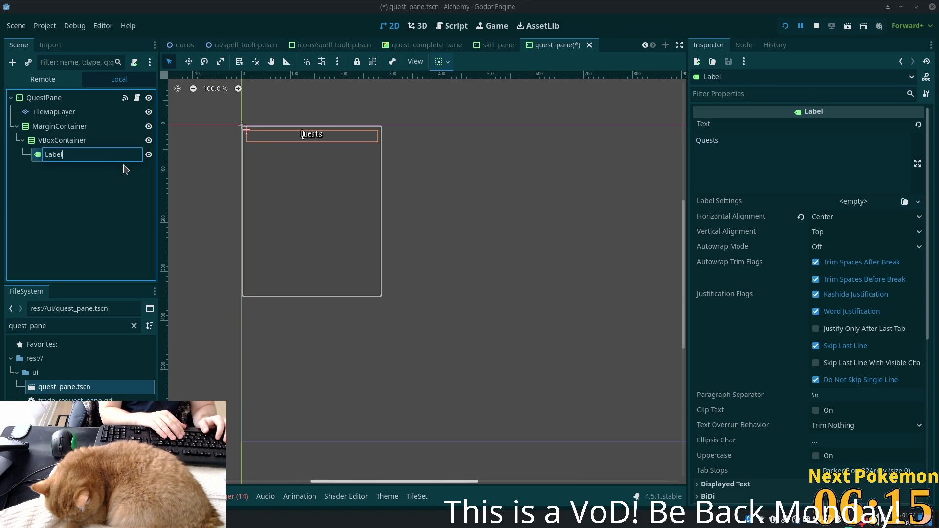
{"action": "type", "text": "le"}
{"action": "key", "text": "Return"}
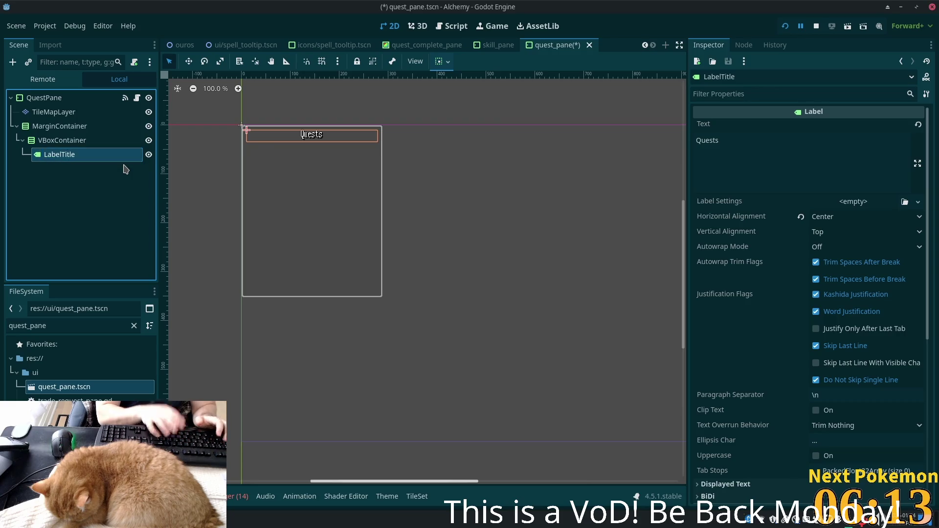
- Add a nested VBoxContainer under the main container, with a Label inside it
{"action": "left_click", "coordinate": [62, 141]}
{"action": "key", "text": "ctrl+a"}
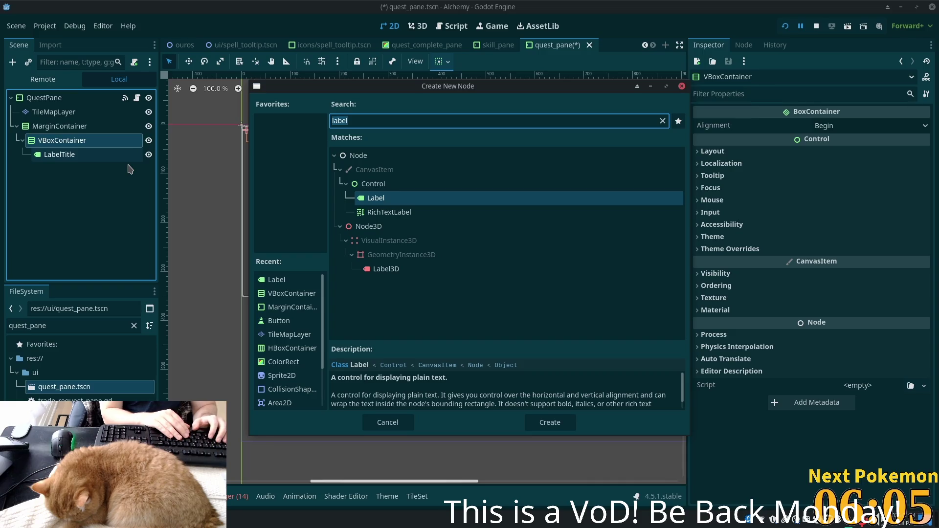
{"action": "type", "text": "vbox"}
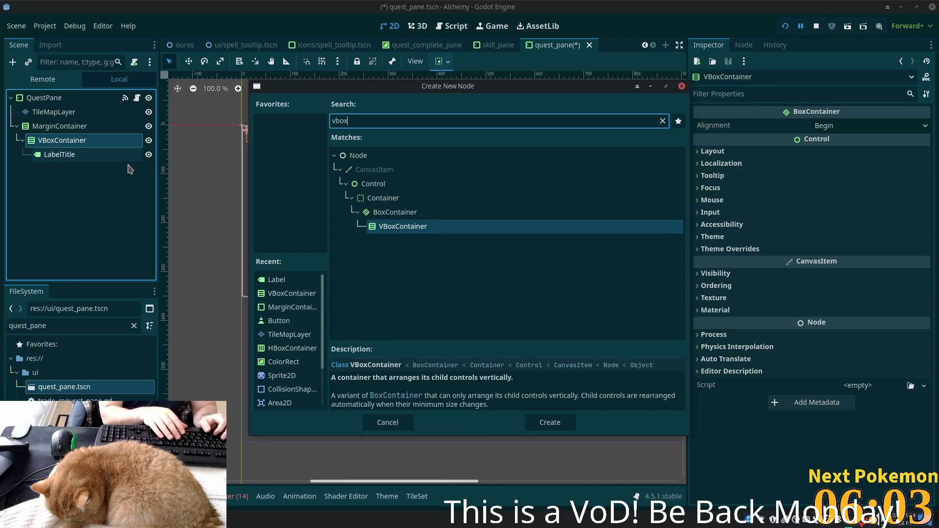
{"action": "key", "text": "Return"}
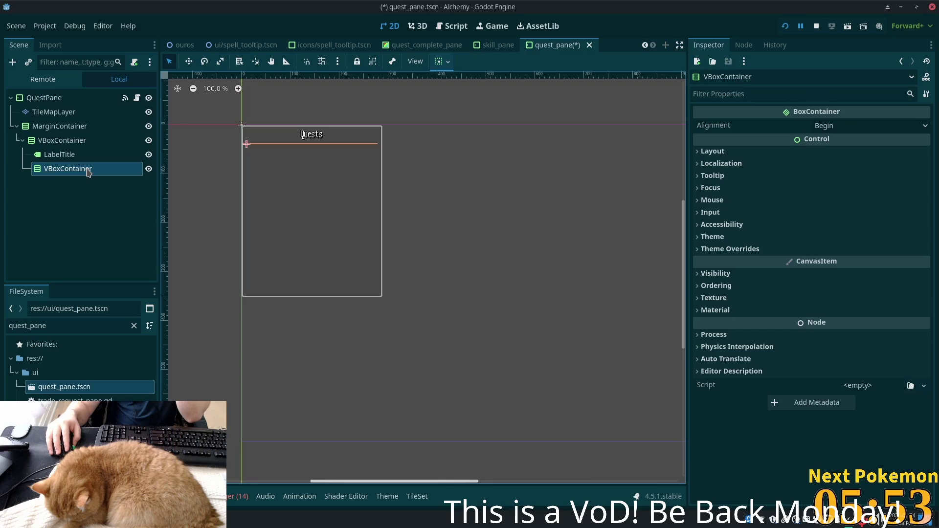
{"action": "key", "text": "ctrl+a"}
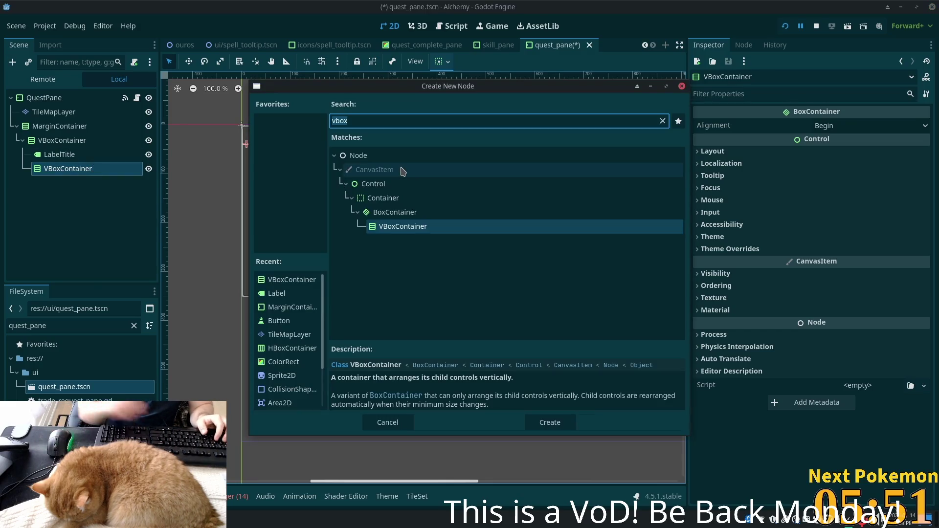
{"action": "type", "text": "label"}
{"action": "key", "text": "Return"}
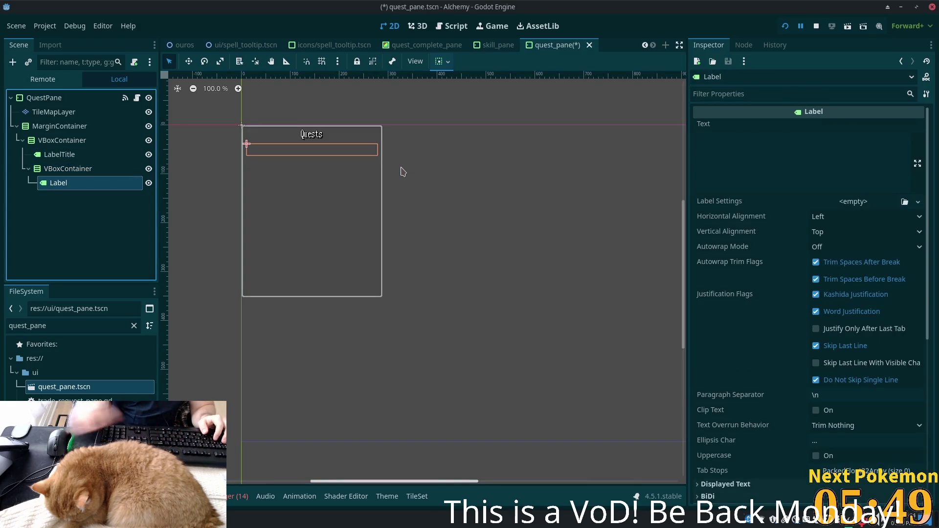
- Name the new label LabelQuest and set its text to 'The Quest'
{"action": "left_click", "coordinate": [88, 168]}
{"action": "left_click", "coordinate": [77, 184]}
{"action": "left_click", "coordinate": [76, 189]}
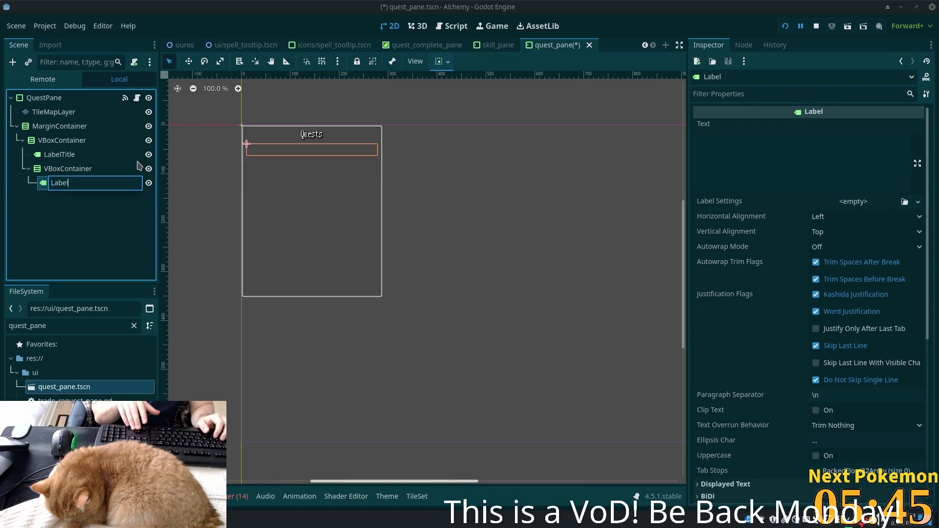
{"action": "type", "text": "Quest"}
{"action": "key", "text": "Return"}
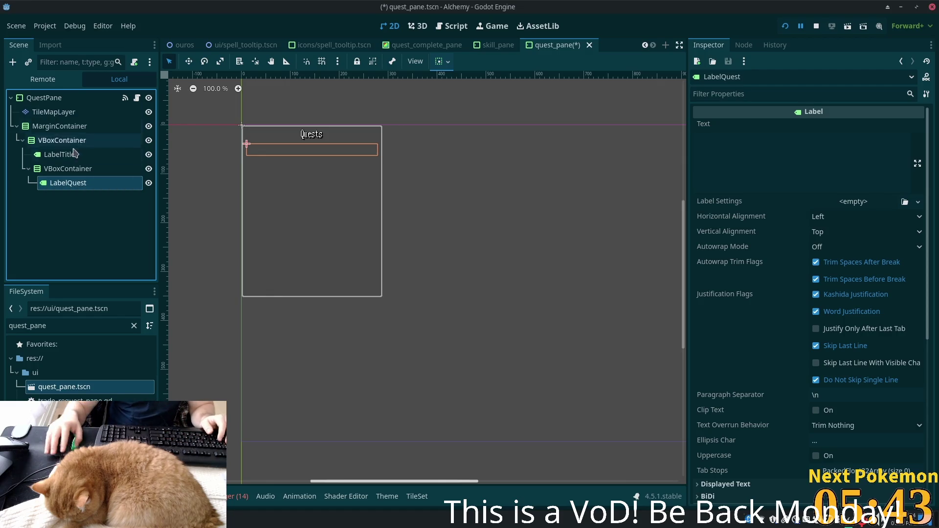
{"action": "left_click", "coordinate": [740, 148]}
{"action": "type", "text": "The "}
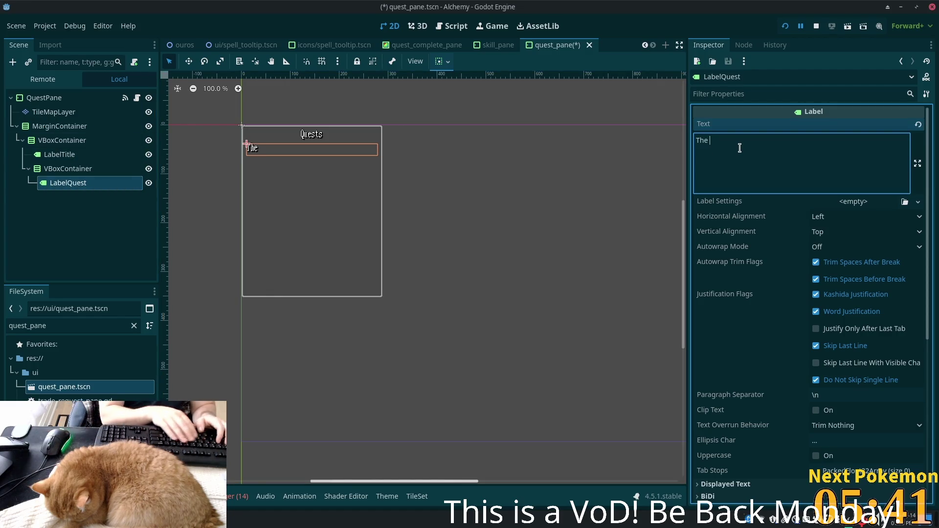
{"action": "type", "text": "Quest"}
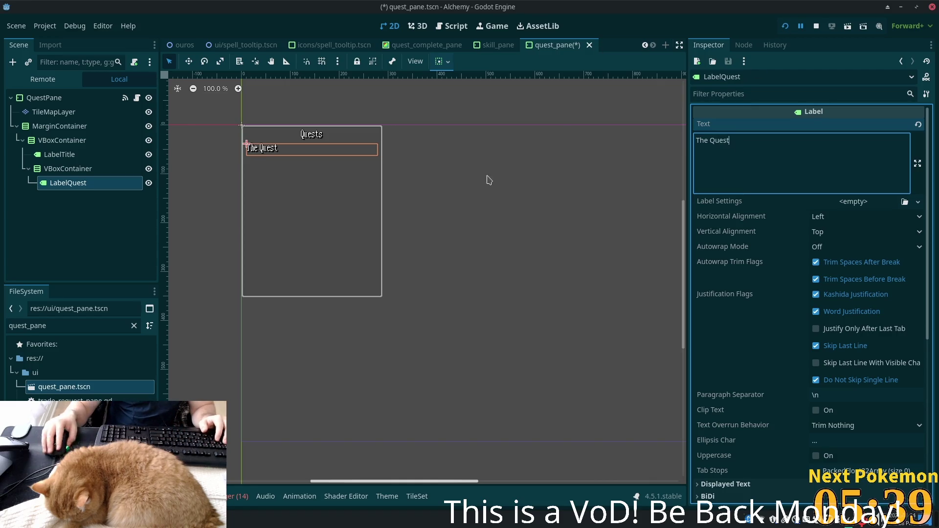
- Duplicate LabelQuest so there are seven quest labels, LabelQuest through LabelQuest7
{"action": "left_click", "coordinate": [93, 184]}
{"action": "key", "text": "ctrl+d"}
{"action": "key", "text": "ctrl+d"}
{"action": "key", "text": "ctrl+d"}
{"action": "key", "text": "ctrl+d"}
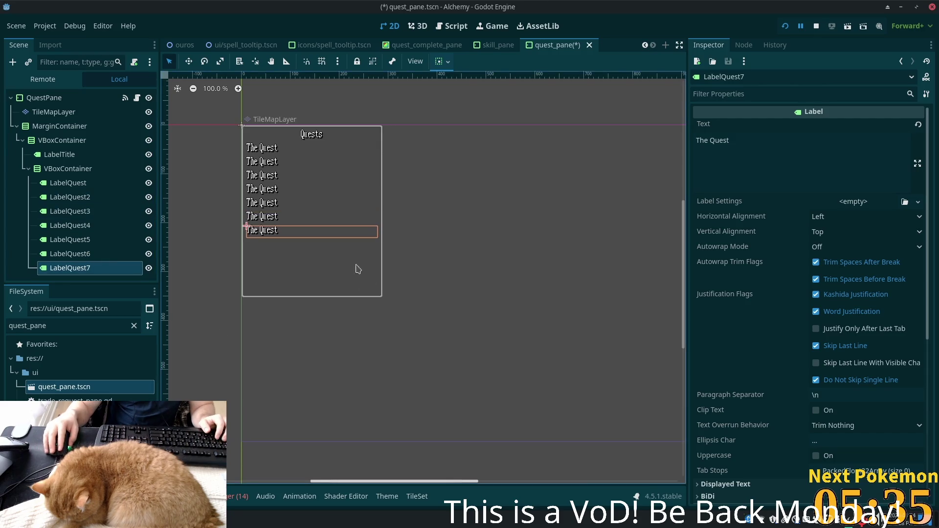
{"action": "left_click", "coordinate": [81, 168]}
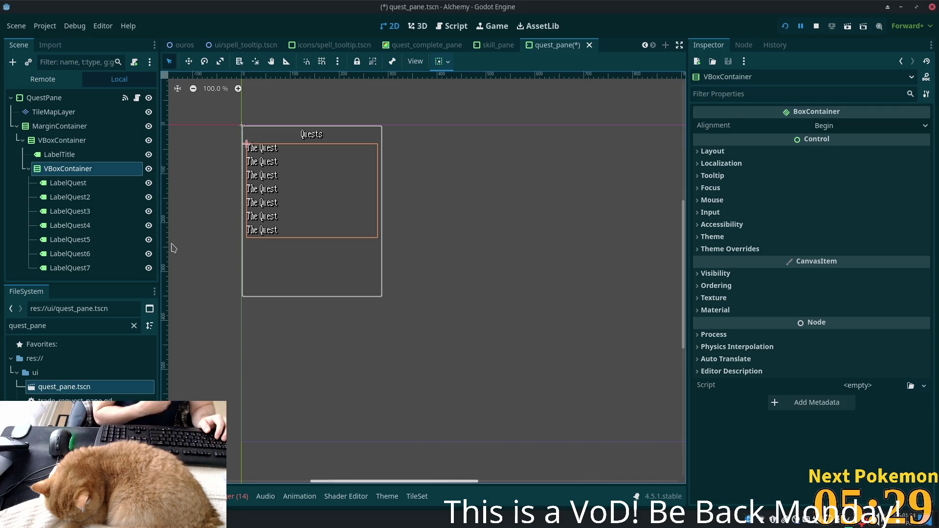
- Add a ScrollContainer to the outer VBoxContainer and move the quest list inside it
{"action": "left_click", "coordinate": [63, 141]}
{"action": "key", "text": "ctrl+a"}
{"action": "type", "text": "scroll"}
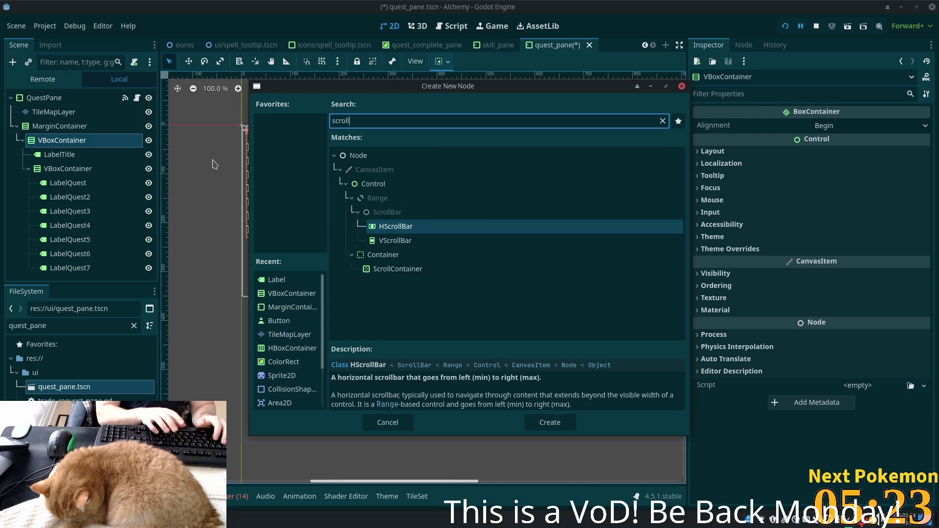
{"action": "key", "text": "Down"}
{"action": "key", "text": "Down"}
{"action": "key", "text": "Down"}
{"action": "key", "text": "Return"}
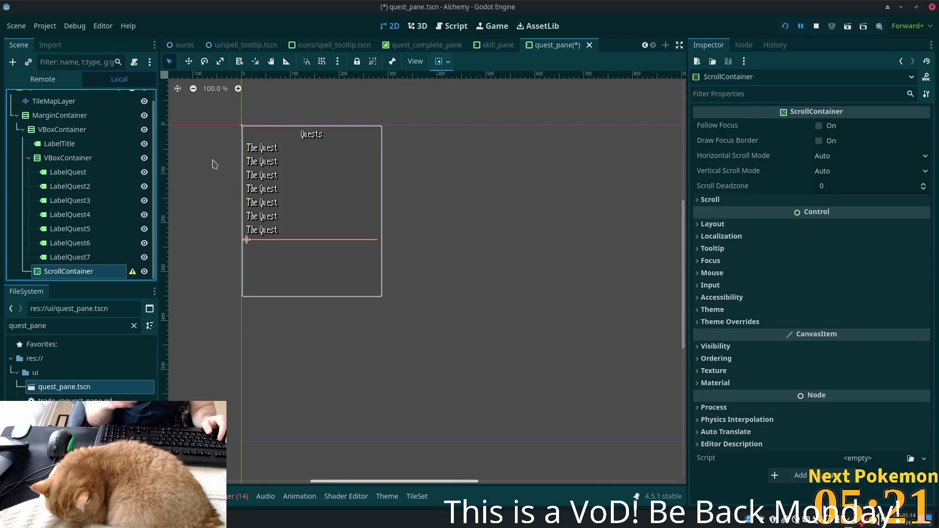
{"action": "left_click_drag", "start_coordinate": [46, 156], "coordinate": [74, 272]}
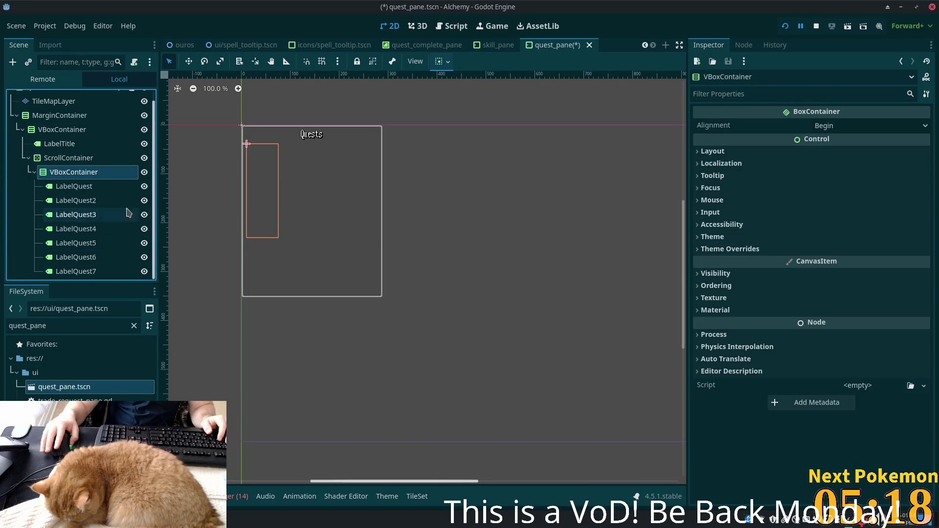
{"action": "left_click", "coordinate": [73, 158]}
{"action": "left_click", "coordinate": [68, 174]}
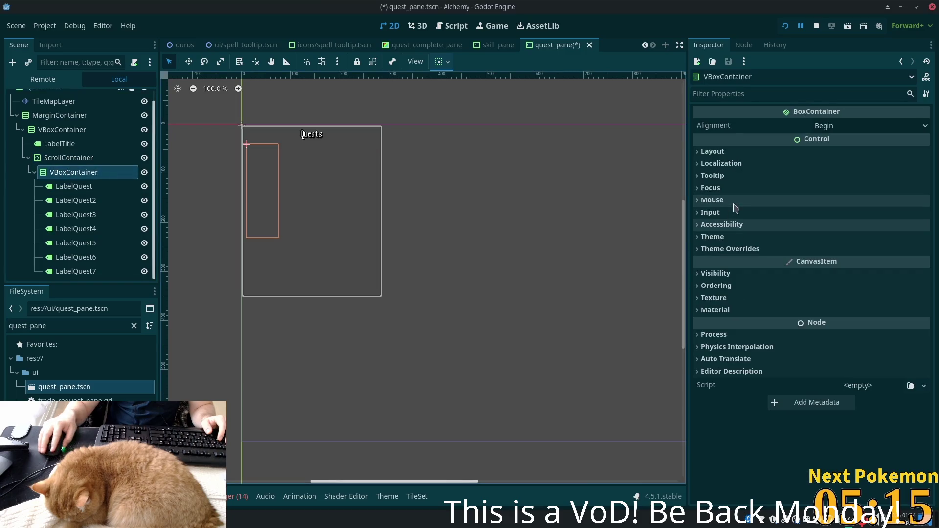
- Turn on Expand in the quest list VBoxContainer's container sizing
{"action": "left_click", "coordinate": [712, 151]}
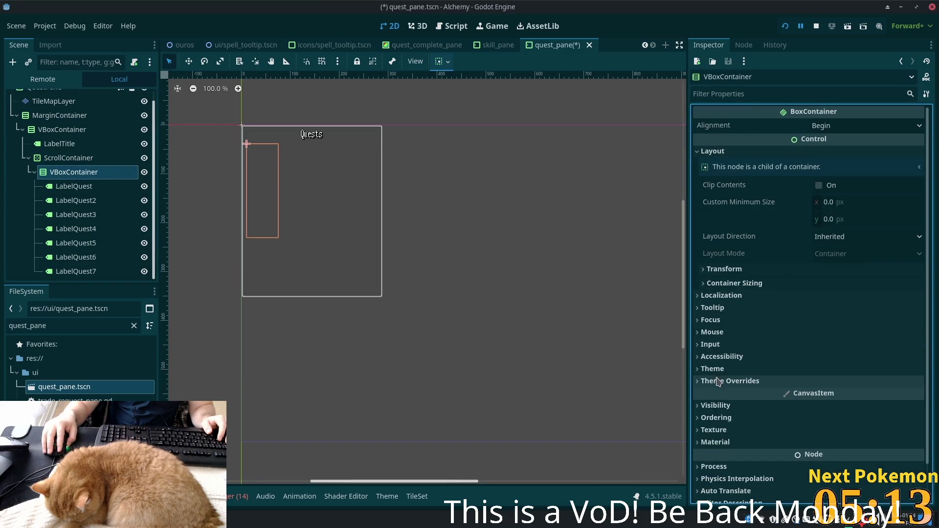
{"action": "left_click", "coordinate": [741, 283]}
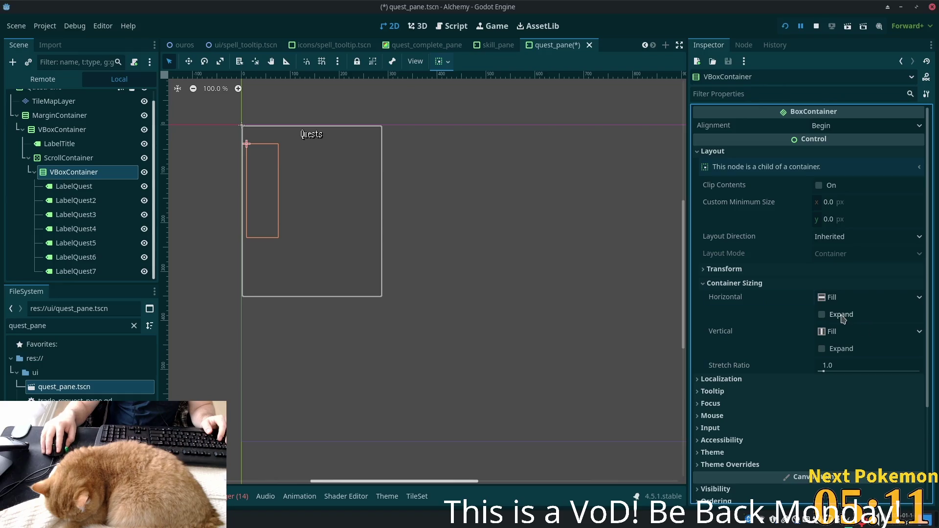
{"action": "left_click", "coordinate": [821, 315]}
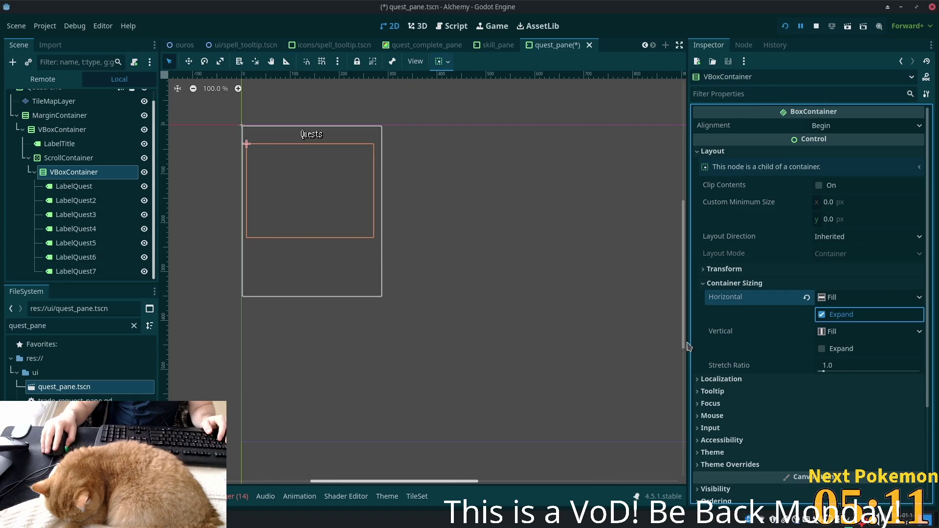
{"action": "left_click", "coordinate": [59, 157]}
{"action": "key", "text": "F2"}
{"action": "left_click", "coordinate": [58, 172]}
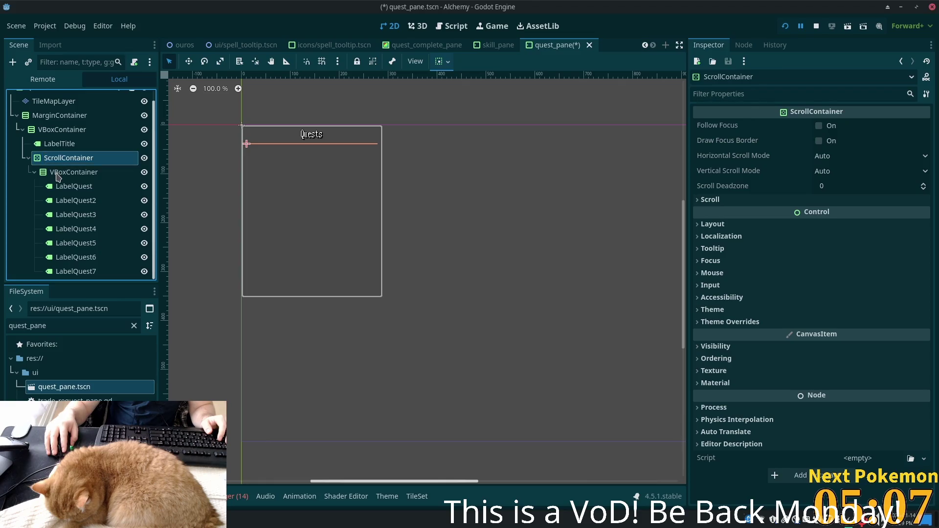
{"action": "left_click", "coordinate": [55, 169]}
{"action": "left_click", "coordinate": [56, 158]}
{"action": "left_click", "coordinate": [55, 172]}
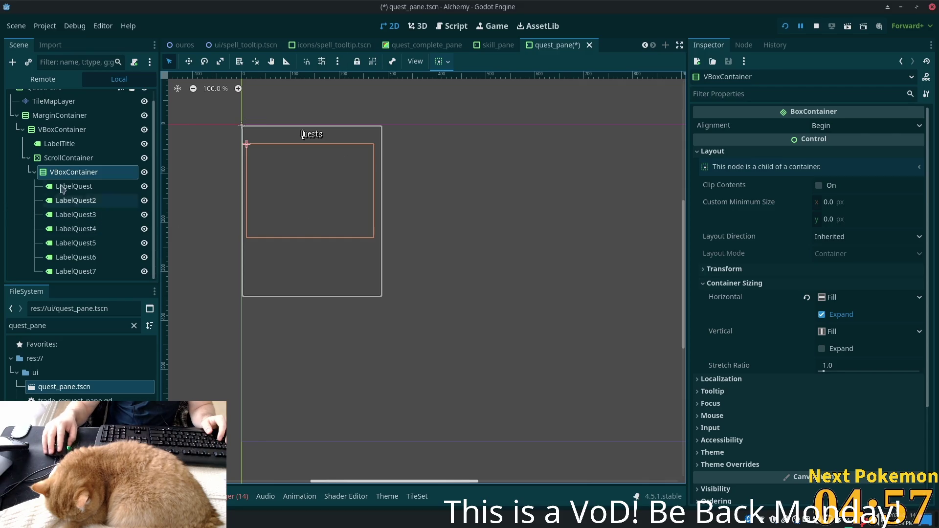
{"action": "left_click", "coordinate": [63, 160]}
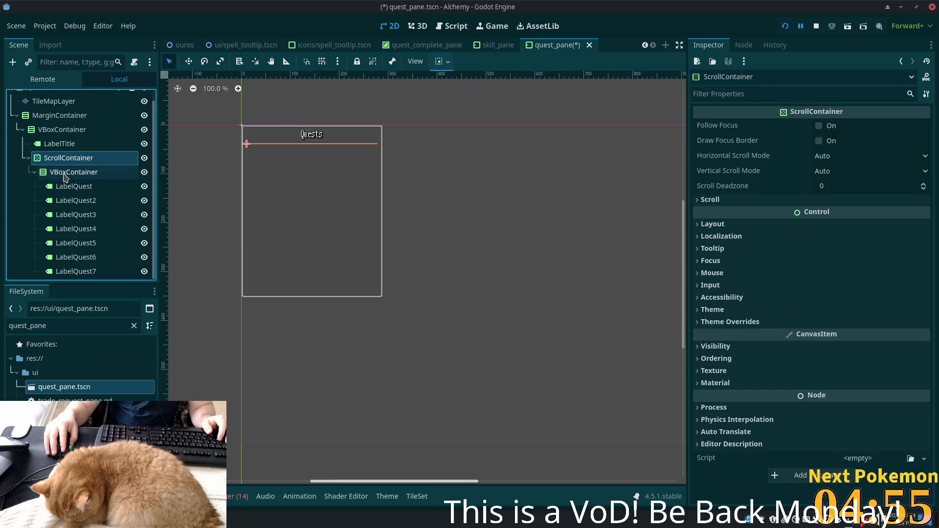
{"action": "left_click", "coordinate": [67, 175]}
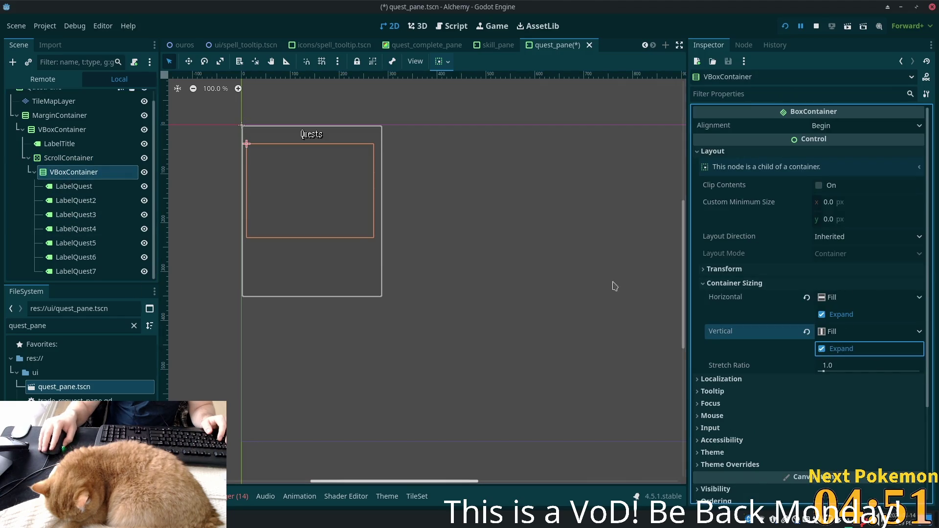
- Tick Vertical Expand in the ScrollContainer's Container Sizing
{"action": "left_click", "coordinate": [68, 158]}
{"action": "left_click", "coordinate": [729, 226]}
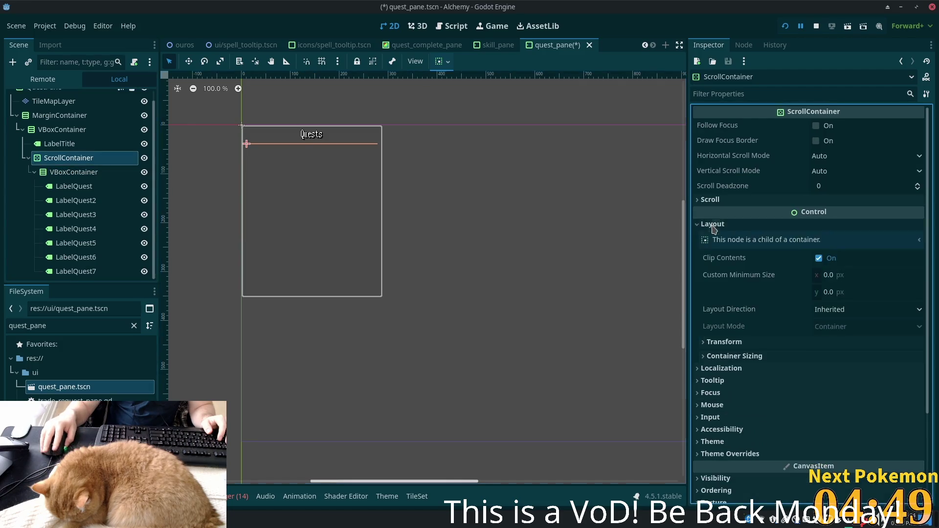
{"action": "left_click", "coordinate": [745, 358]}
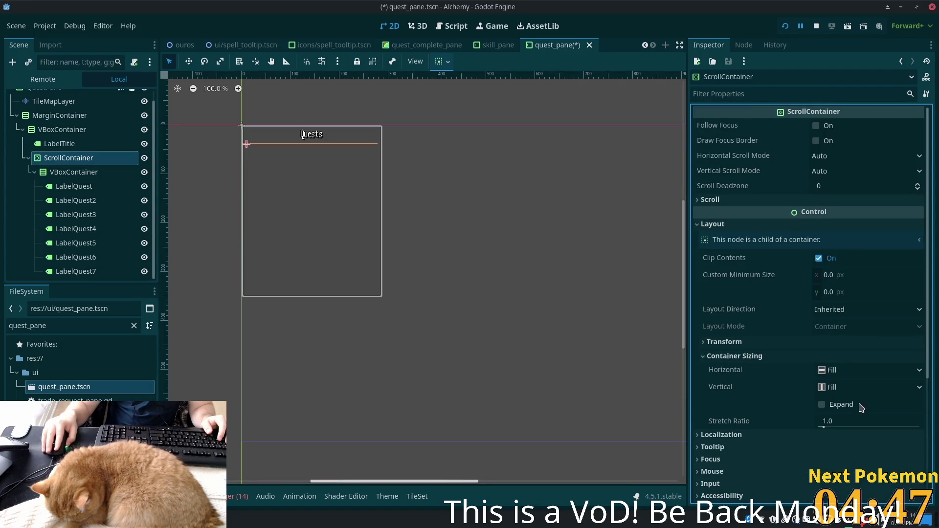
{"action": "left_click", "coordinate": [822, 405]}
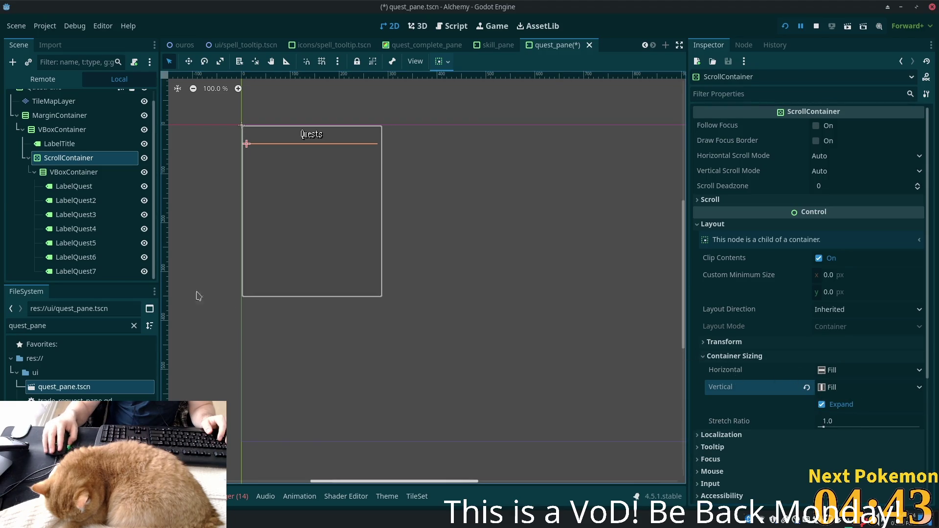
{"action": "left_click", "coordinate": [74, 172]}
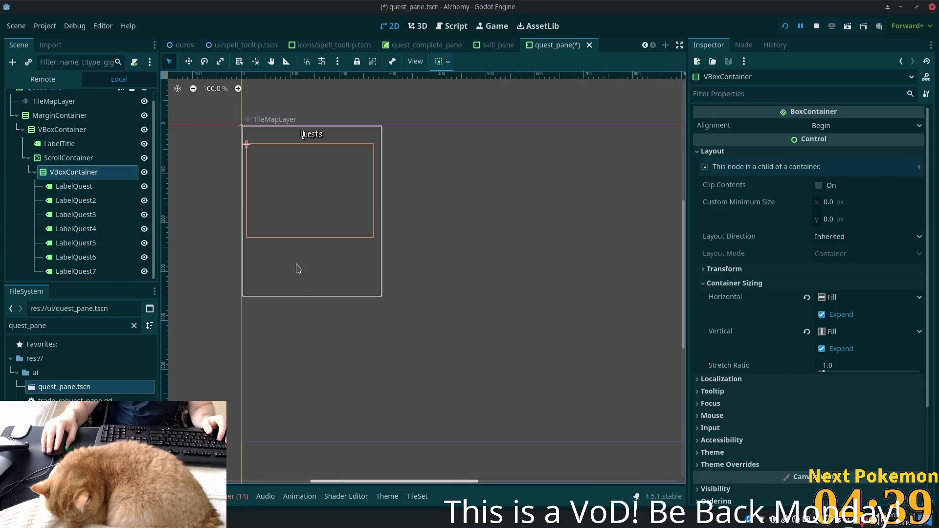
{"action": "left_click", "coordinate": [66, 130]}
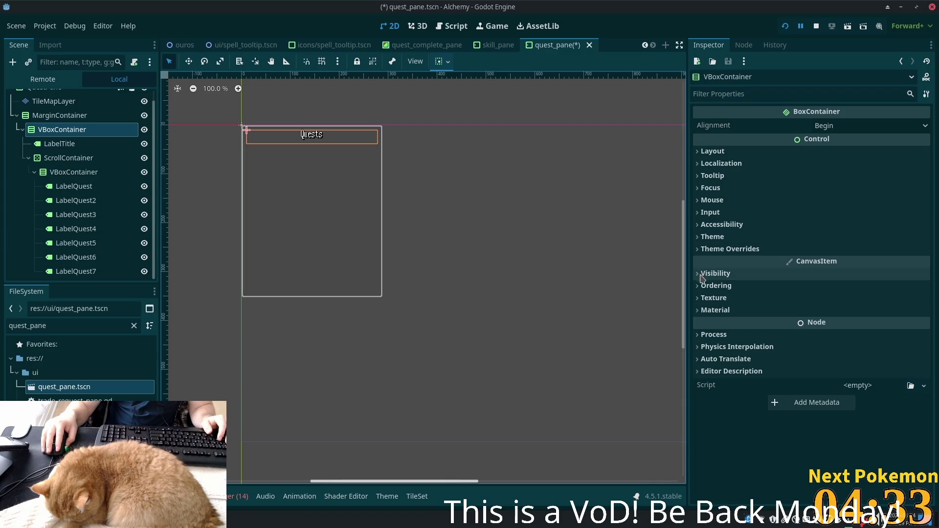
- Enable Vertical Expand on the outer VBoxContainer so it fills the pane
{"action": "left_click", "coordinate": [706, 152]}
{"action": "left_click", "coordinate": [733, 283]}
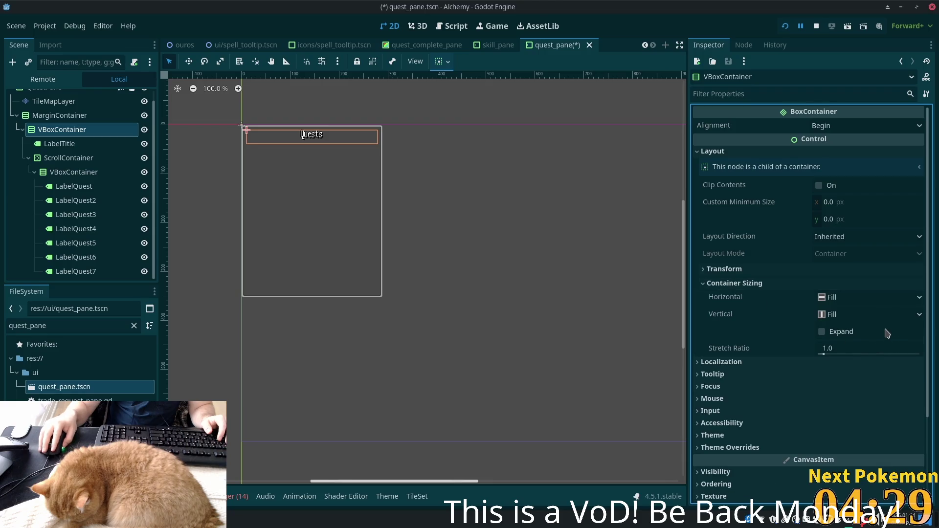
{"action": "left_click", "coordinate": [821, 332]}
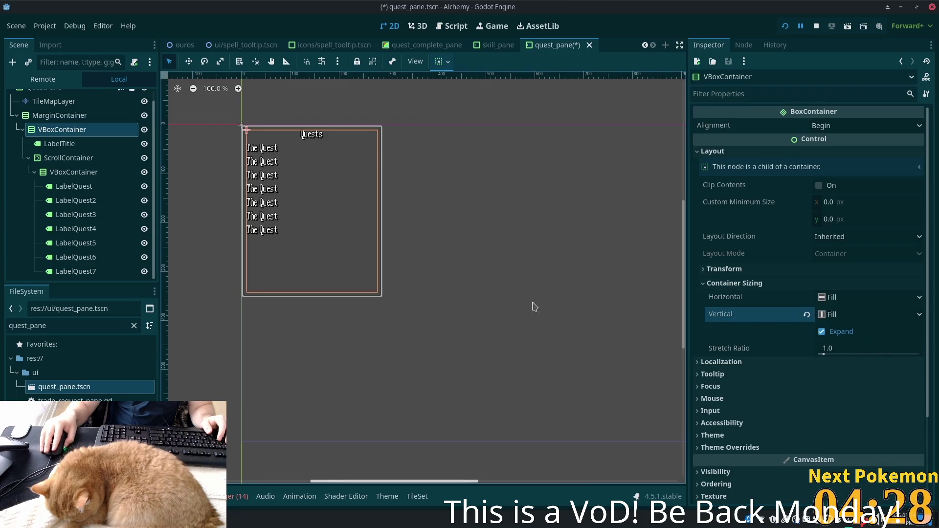
{"action": "left_click", "coordinate": [74, 186]}
{"action": "left_click", "coordinate": [73, 172]}
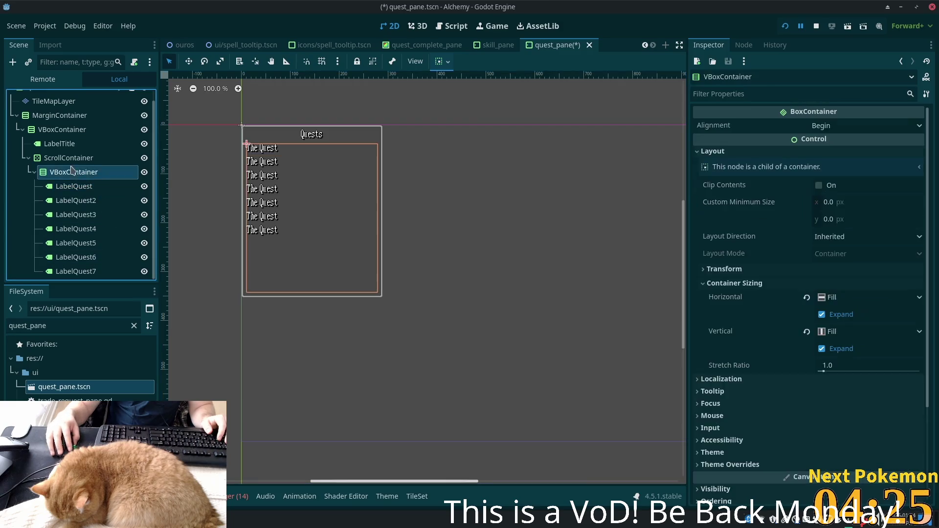
{"action": "left_click", "coordinate": [68, 157]}
{"action": "left_click", "coordinate": [69, 171]}
- Rename the containers to ScrollContainerQuests and VBoxContainerQuests
{"action": "left_click", "coordinate": [51, 149]}
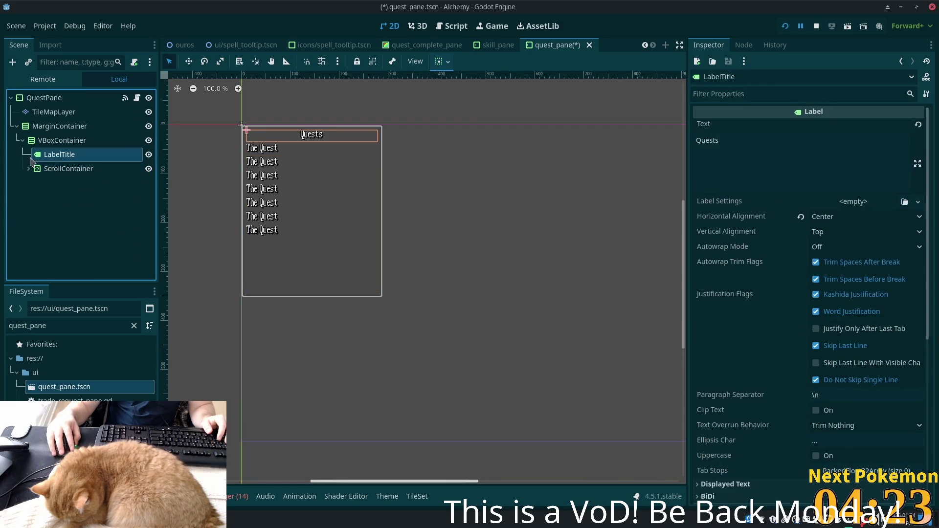
{"action": "left_click", "coordinate": [86, 170]}
{"action": "double_click", "coordinate": [118, 175]}
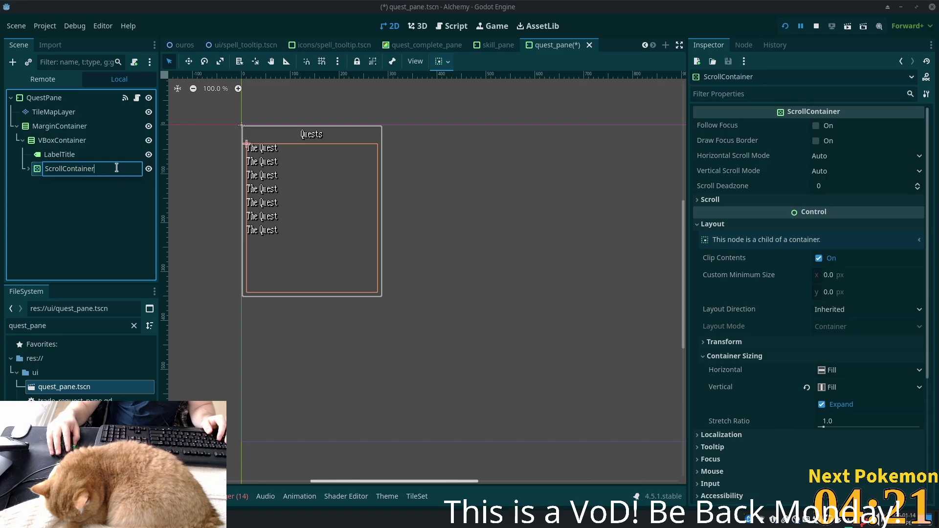
{"action": "type", "text": "Quests"}
{"action": "key", "text": "Return"}
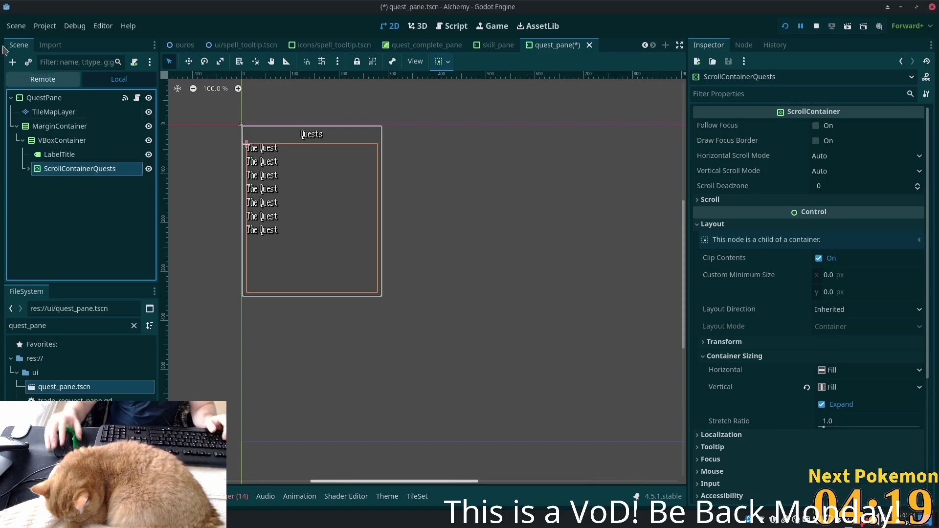
{"action": "left_click", "coordinate": [28, 169]}
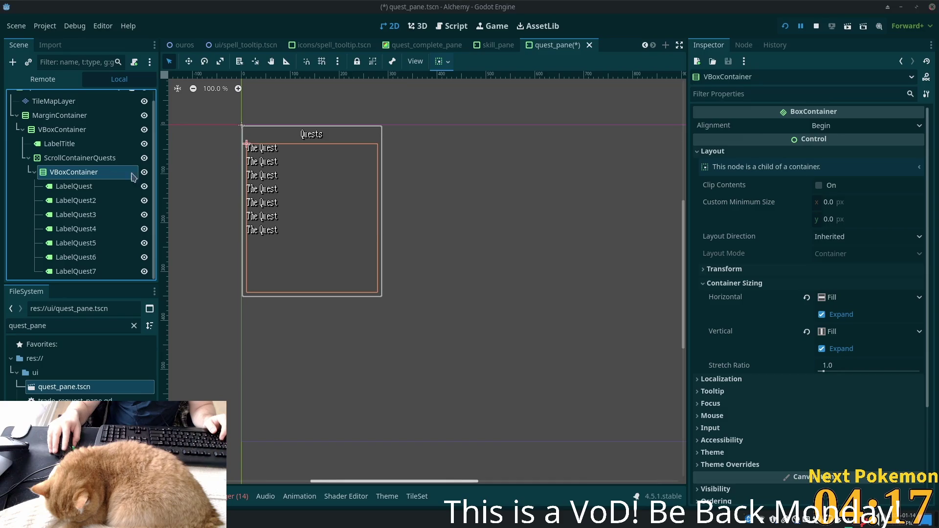
{"action": "double_click", "coordinate": [111, 174]}
{"action": "type", "text": "Quests"}
{"action": "key", "text": "Return"}
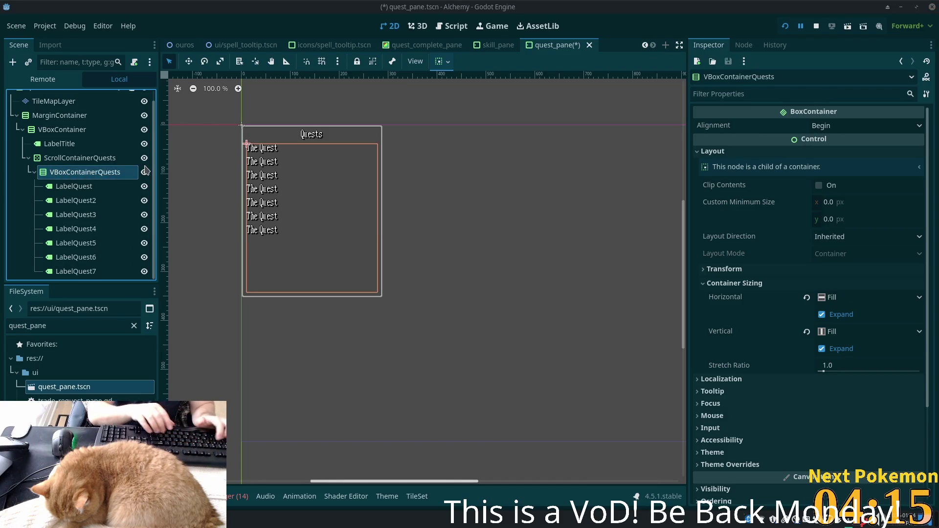
- Begin adding a new child node to the outer VBoxContainer
{"action": "left_click", "coordinate": [28, 157]}
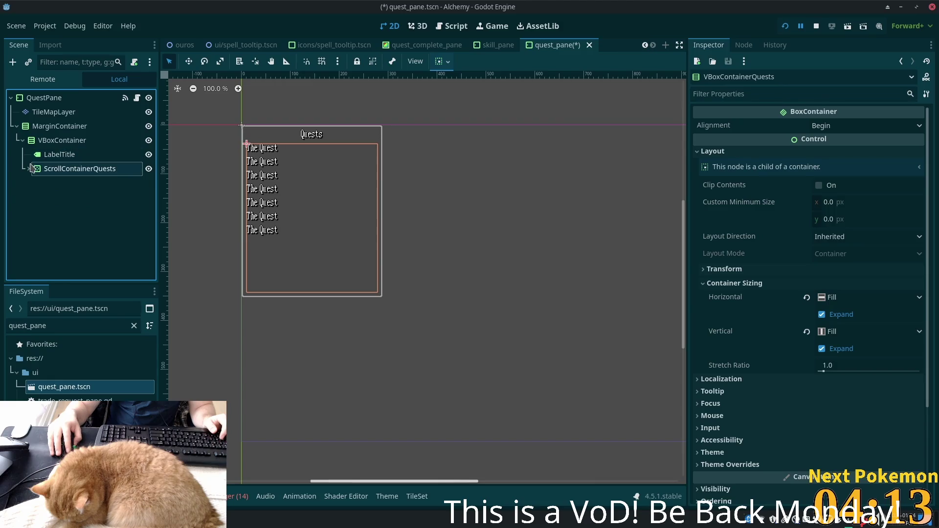
{"action": "left_click", "coordinate": [63, 141]}
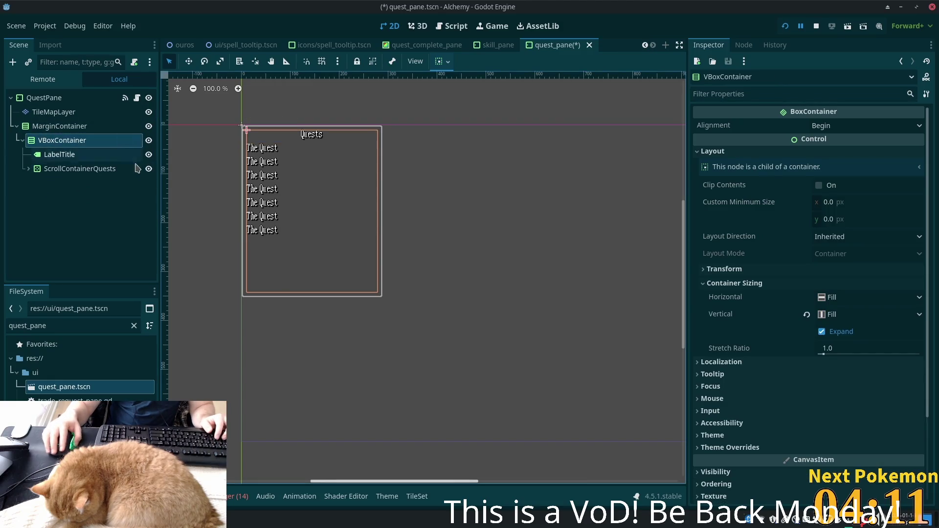
{"action": "key", "text": "ctrl+a"}
{"action": "type", "text": "scroll"}
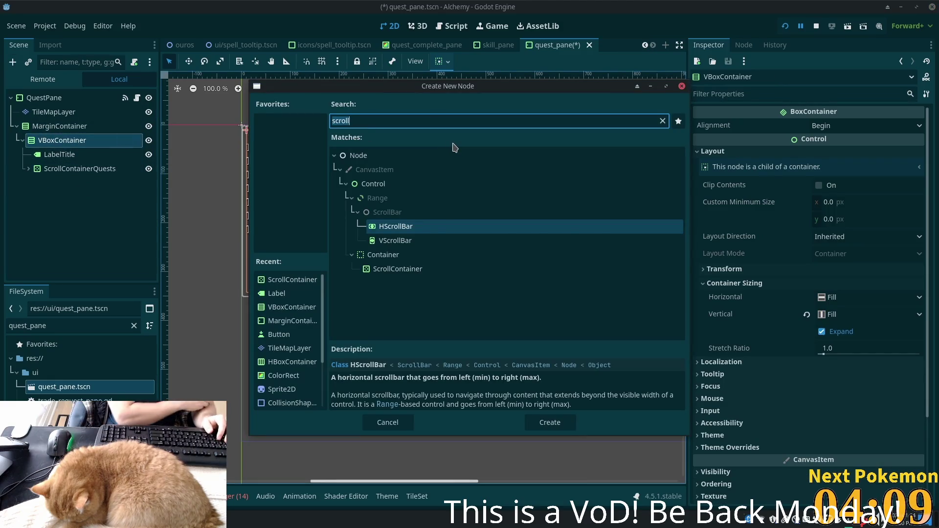
- Add an HBoxContainer below ScrollContainerQuests in the outer VBoxContainer
{"action": "key", "text": "End"}
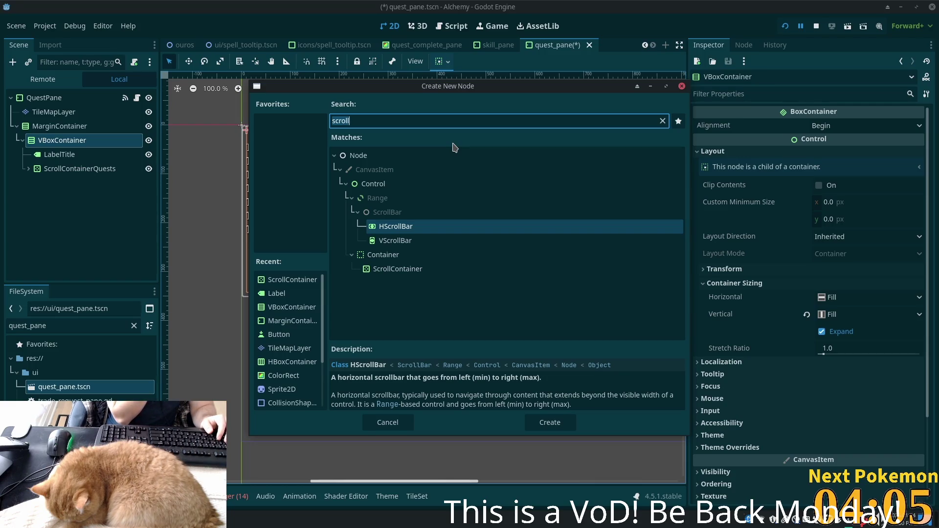
{"action": "key", "text": "End"}
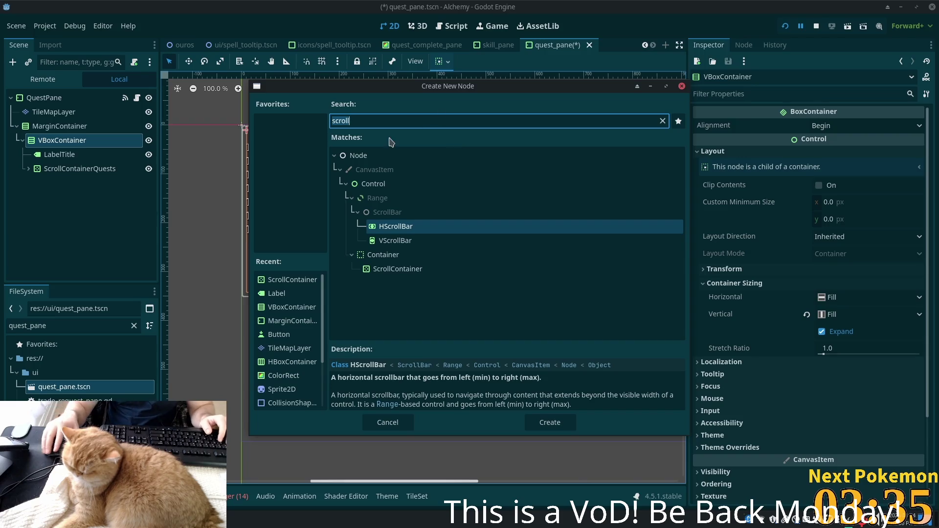
{"action": "key", "text": "ctrl+a"}
{"action": "type", "text": "habod"}
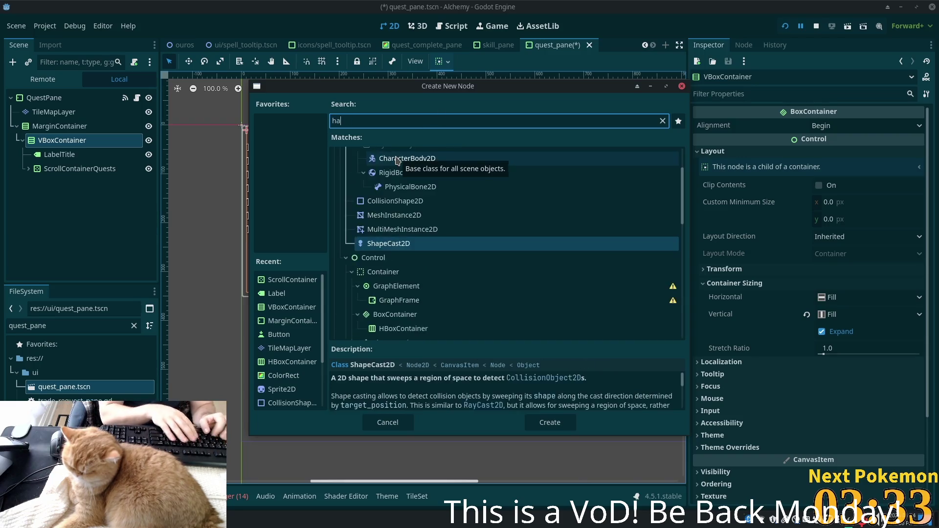
{"action": "key", "text": "BackSpace"}
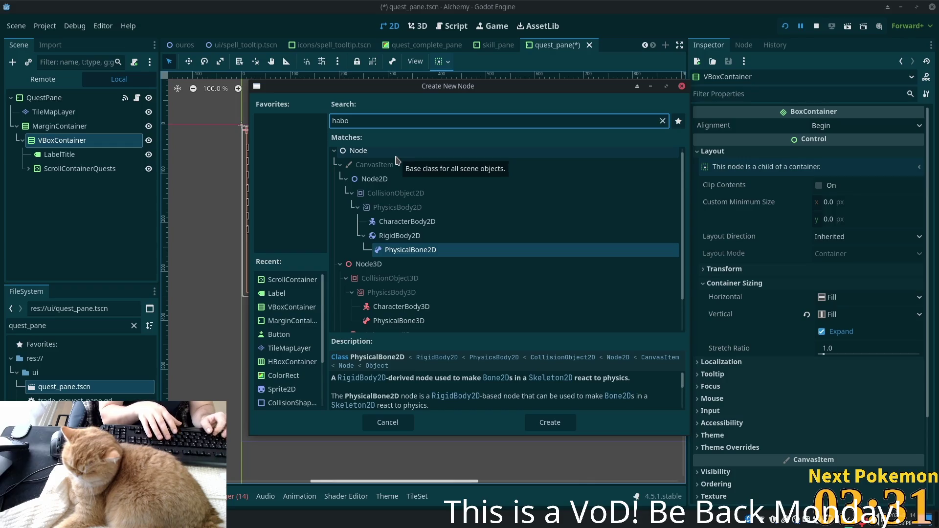
{"action": "key", "text": "BackSpace"}
{"action": "key", "text": "BackSpace"}
{"action": "key", "text": "BackSpace"}
{"action": "type", "text": "box"}
{"action": "key", "text": "Return"}
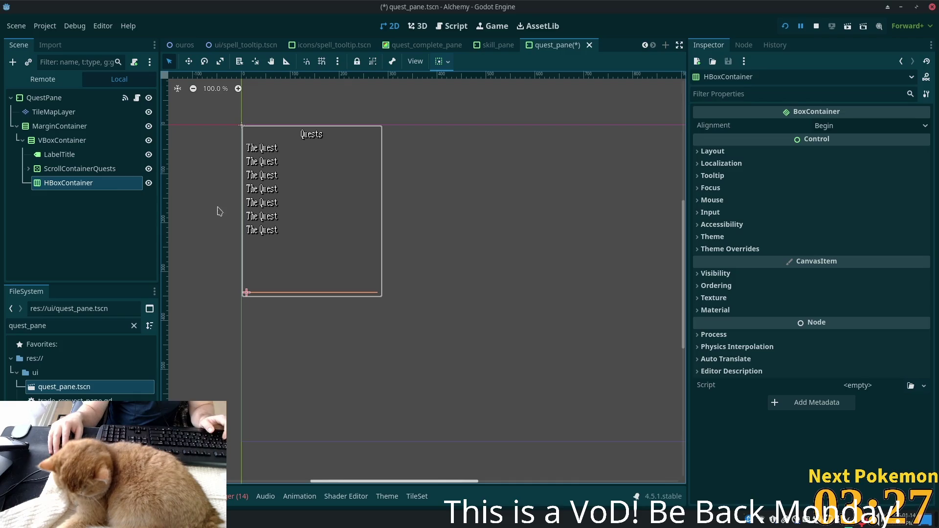
- Add a Label inside the new HBoxContainer
{"action": "key", "text": "ctrl+a"}
{"action": "type", "text": "label"}
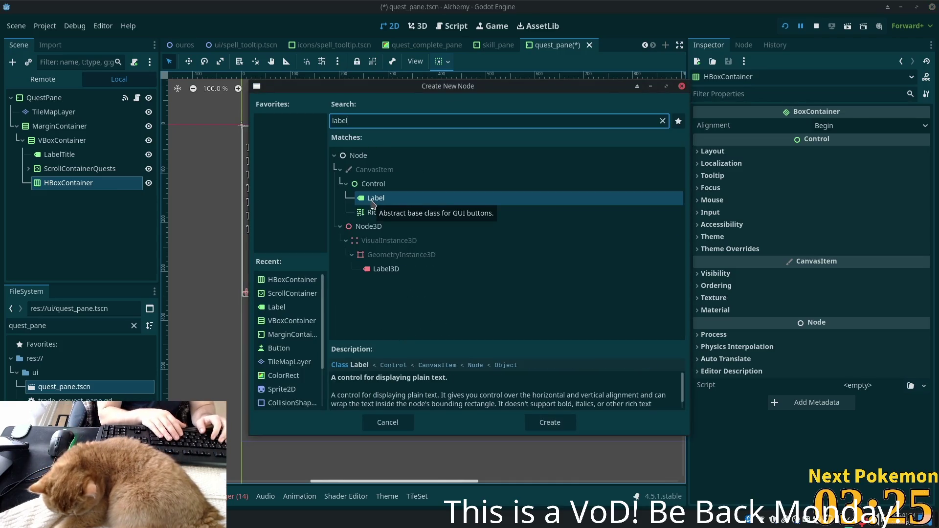
{"action": "key", "text": "Return"}
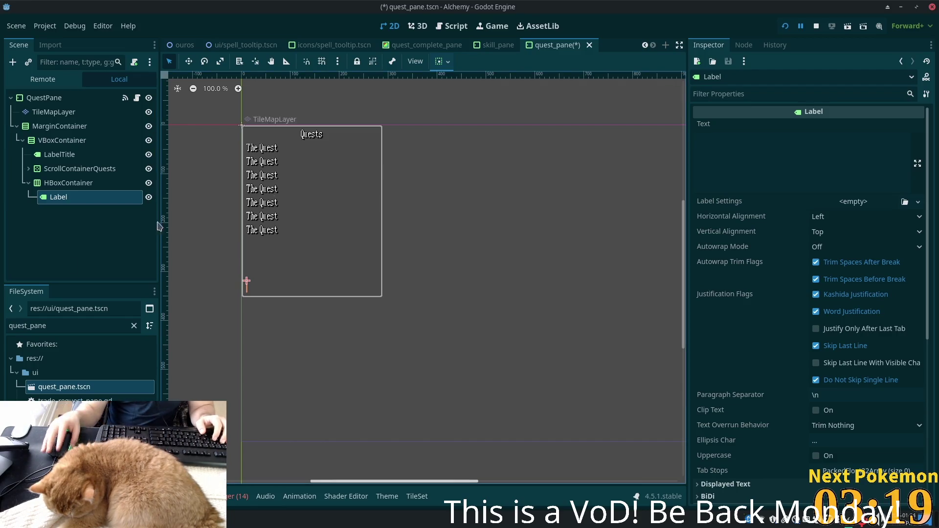
{"action": "left_click", "coordinate": [79, 198]}
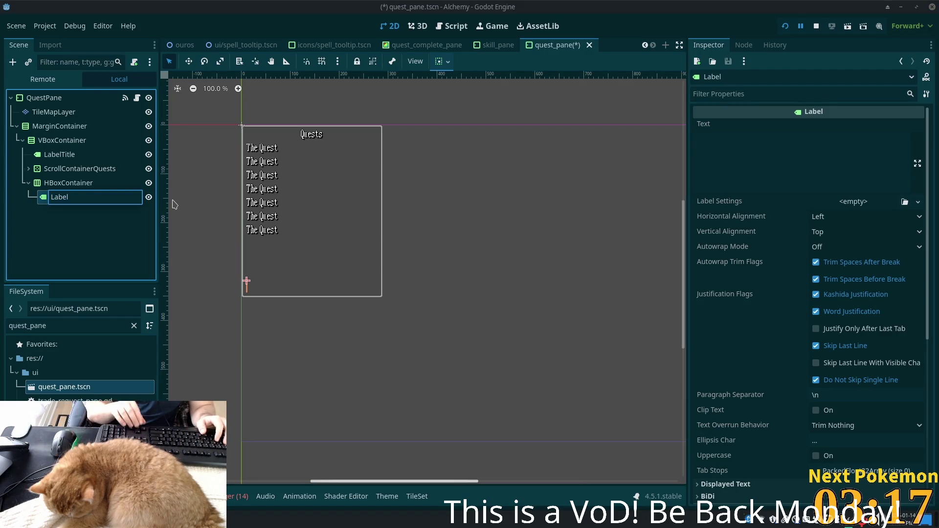
- Name the new label LabelQuestPoints and set its text to 'Quest Points'
{"action": "type", "text": "Ques"}
{"action": "type", "text": "tPoints"}
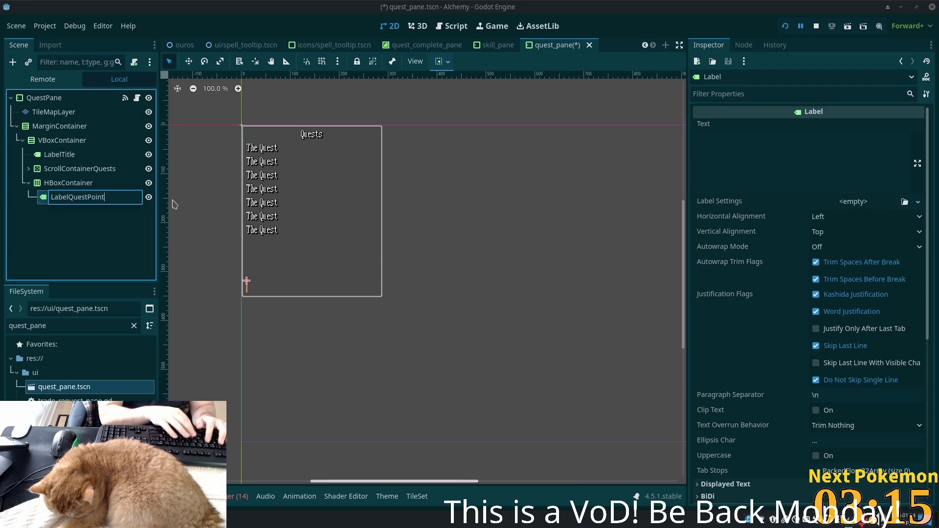
{"action": "key", "text": "Return"}
{"action": "left_click", "coordinate": [759, 155]}
{"action": "type", "text": "Qeu"}
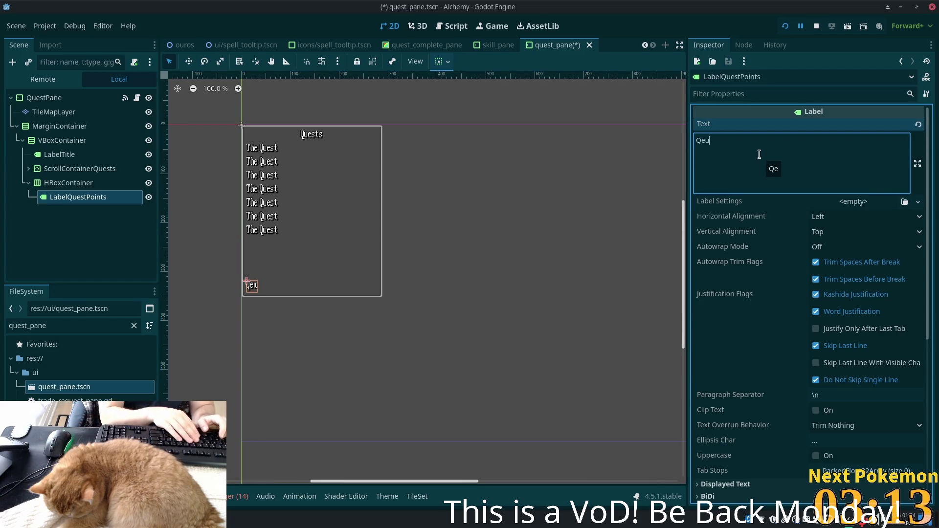
{"action": "type", "text": "ues"}
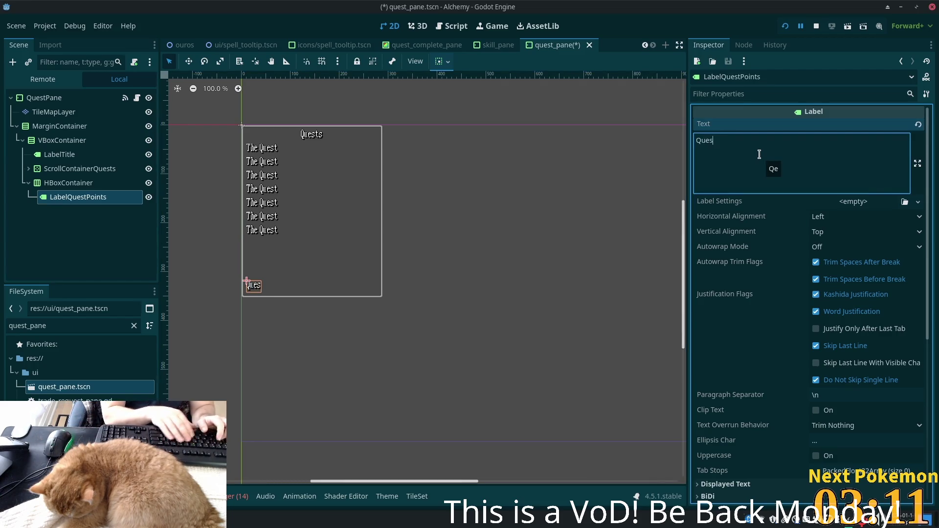
{"action": "type", "text": "t Points"}
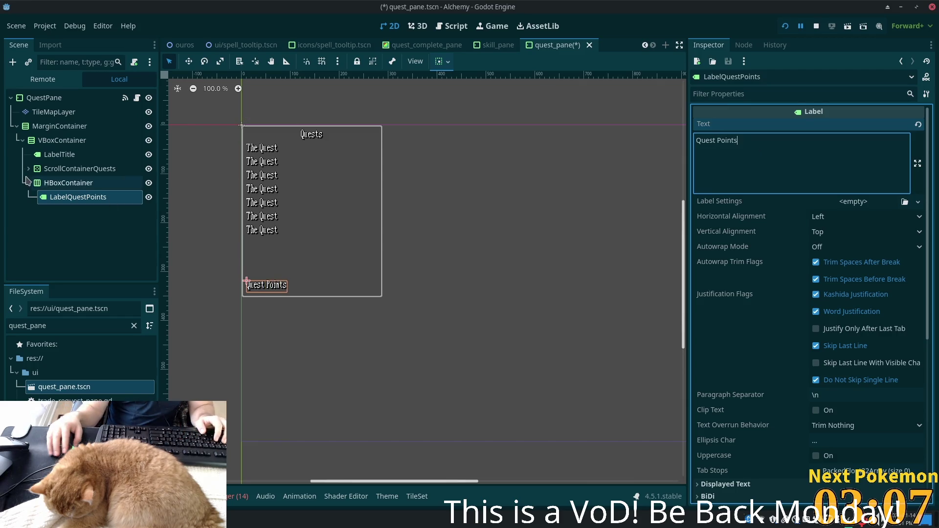
{"action": "left_click", "coordinate": [57, 183]}
{"action": "left_click", "coordinate": [58, 185]}
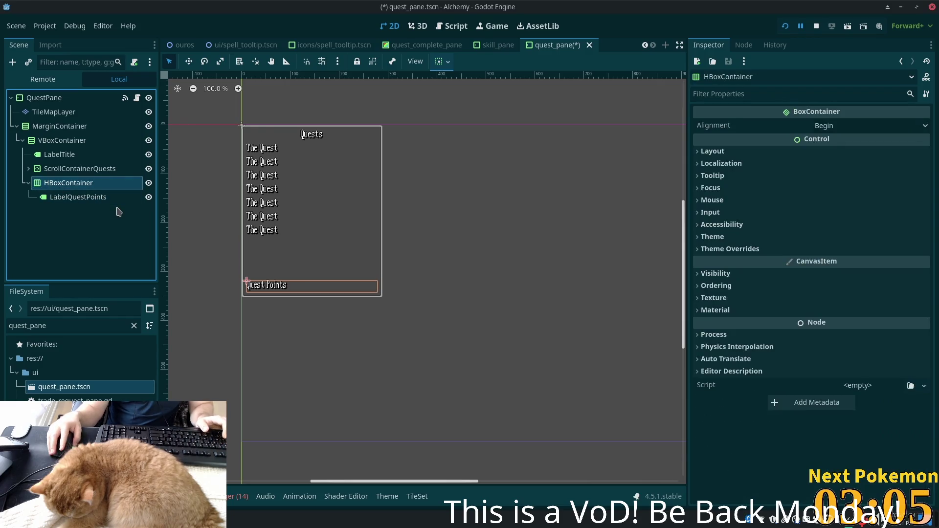
{"action": "key", "text": "ctrl+a"}
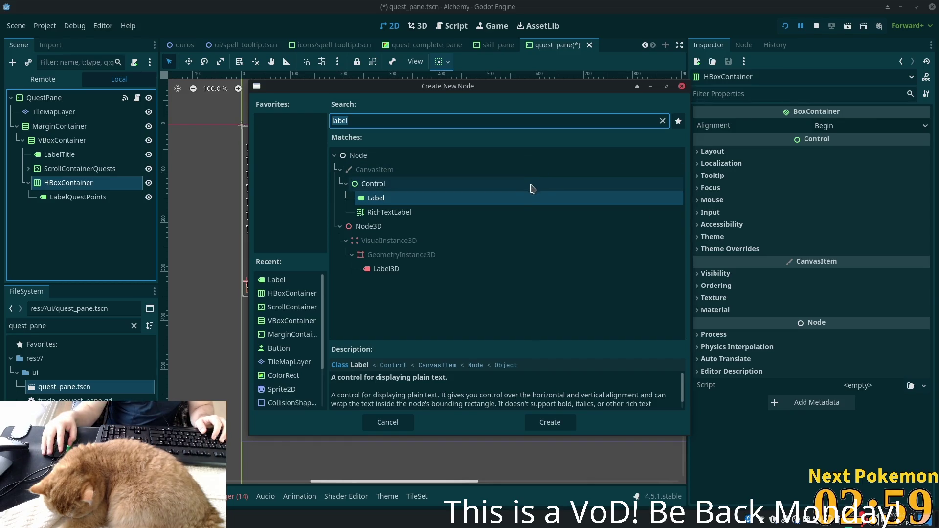
- Add Label, Label2 and Label3 to the HBoxContainer after LabelQuestPoints
{"action": "double_click", "coordinate": [524, 198]}
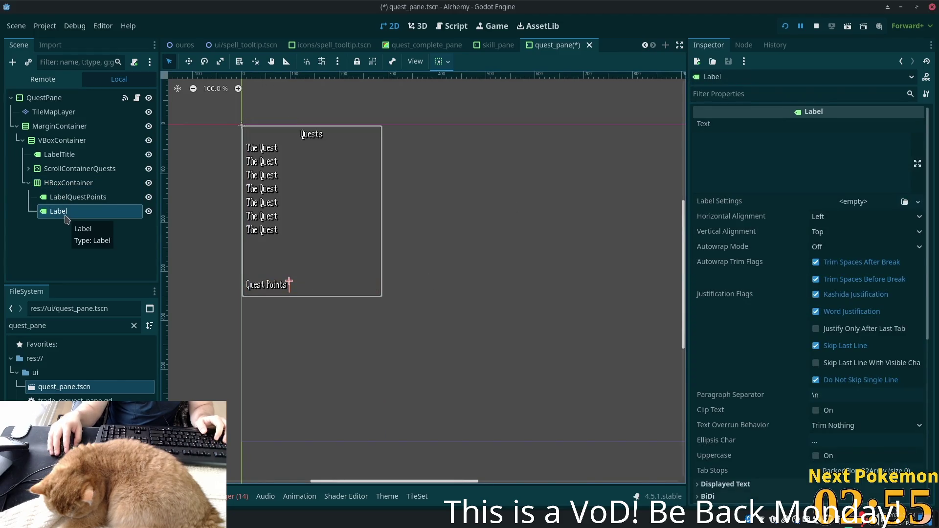
{"action": "left_click", "coordinate": [62, 185]}
{"action": "key", "text": "ctrl+a"}
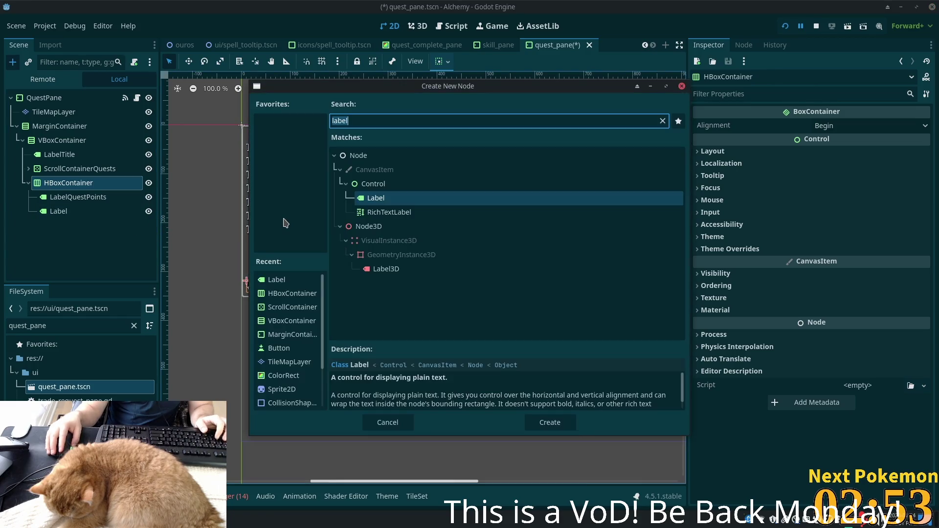
{"action": "key", "text": "Return"}
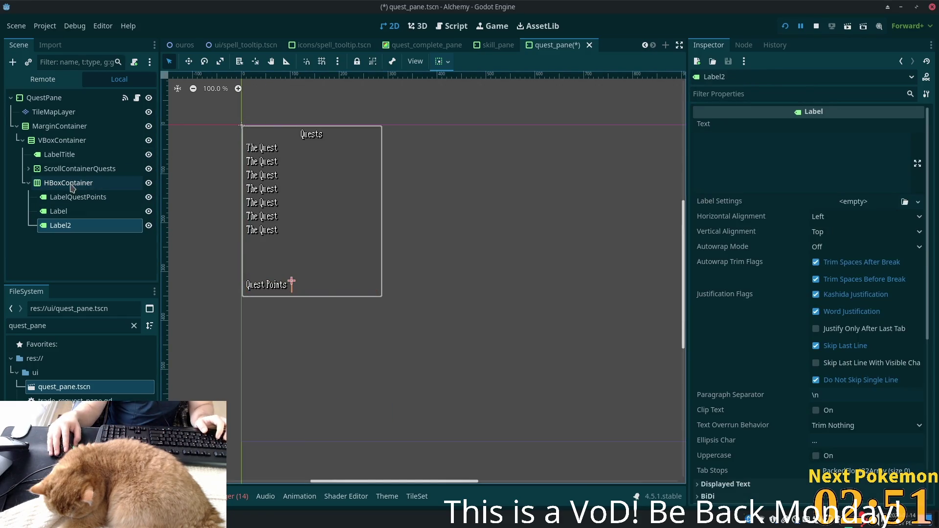
{"action": "left_click", "coordinate": [52, 197]}
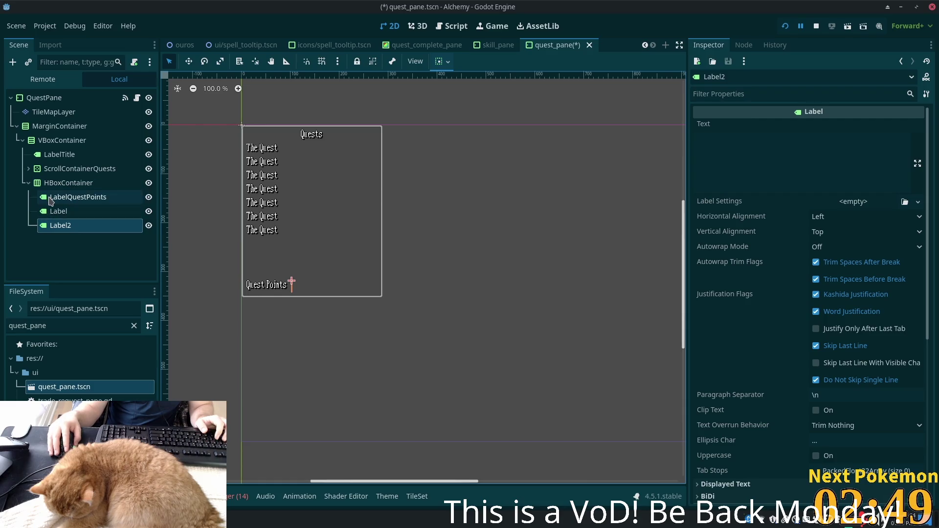
{"action": "left_click", "coordinate": [56, 212]}
{"action": "left_click", "coordinate": [57, 226]}
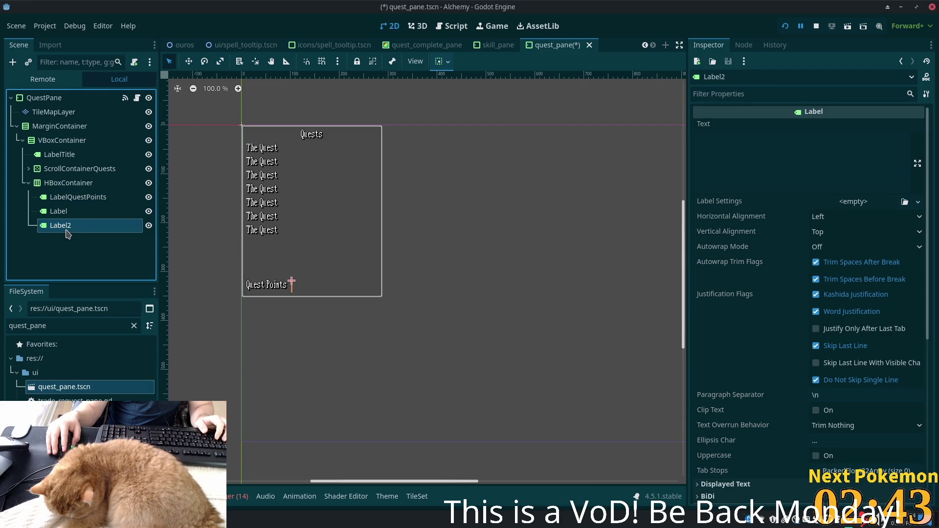
{"action": "left_click", "coordinate": [69, 183]}
{"action": "key", "text": "ctrl+a"}
{"action": "key", "text": "Return"}
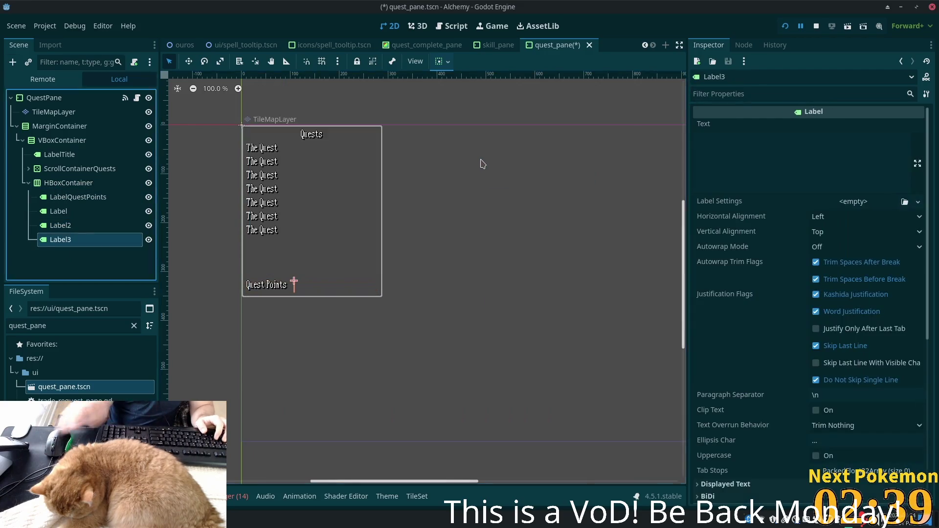
{"action": "left_click", "coordinate": [65, 212]}
{"action": "left_click", "coordinate": [122, 212]}
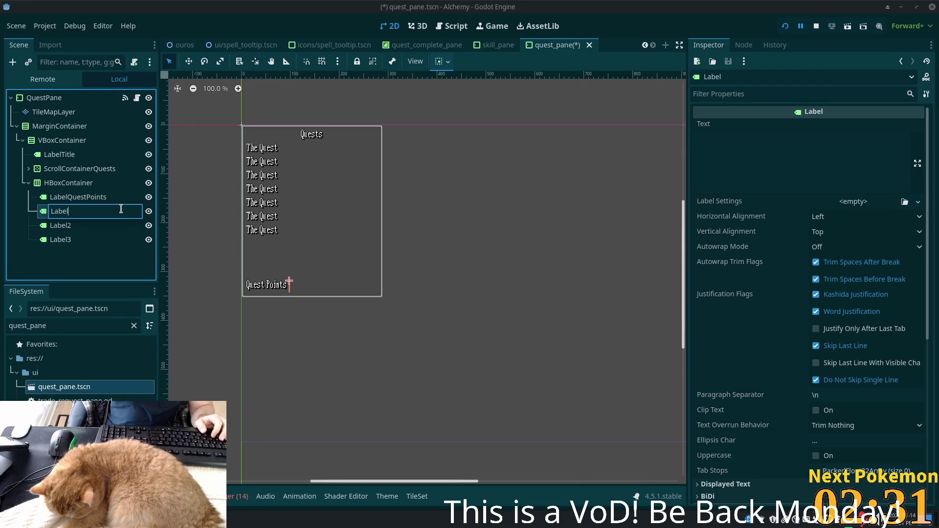
- Rename the first two new labels to LabelCurrentQuestPoints and LabelSlash
{"action": "type", "text": "Current"}
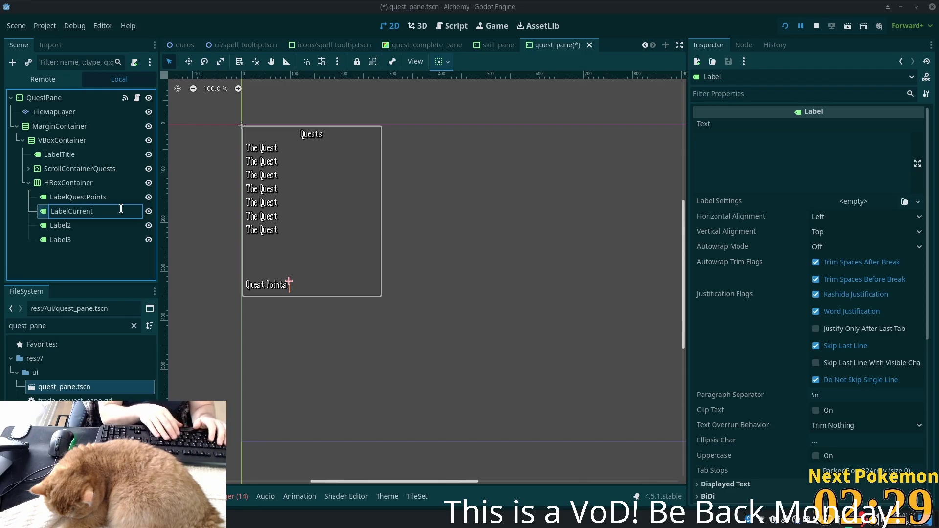
{"action": "type", "text": "Quest"}
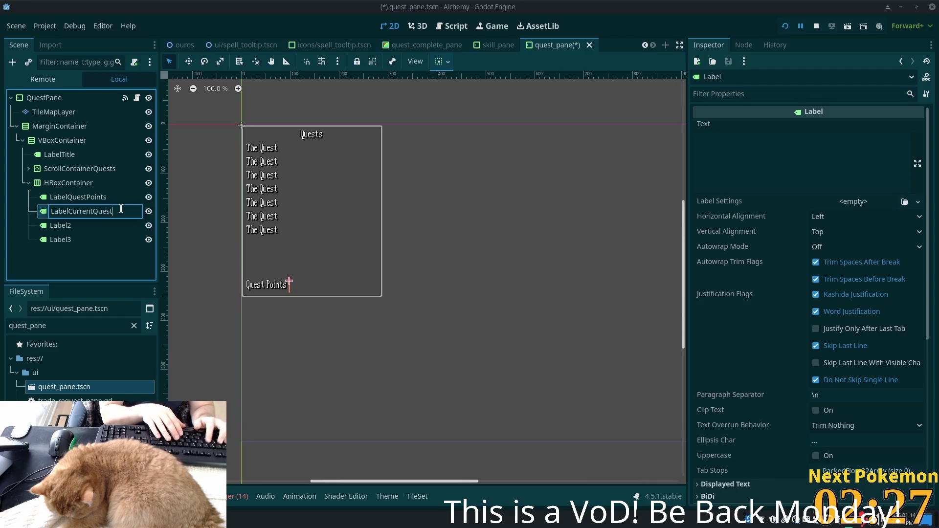
{"action": "type", "text": "Point"}
{"action": "key", "text": "Return"}
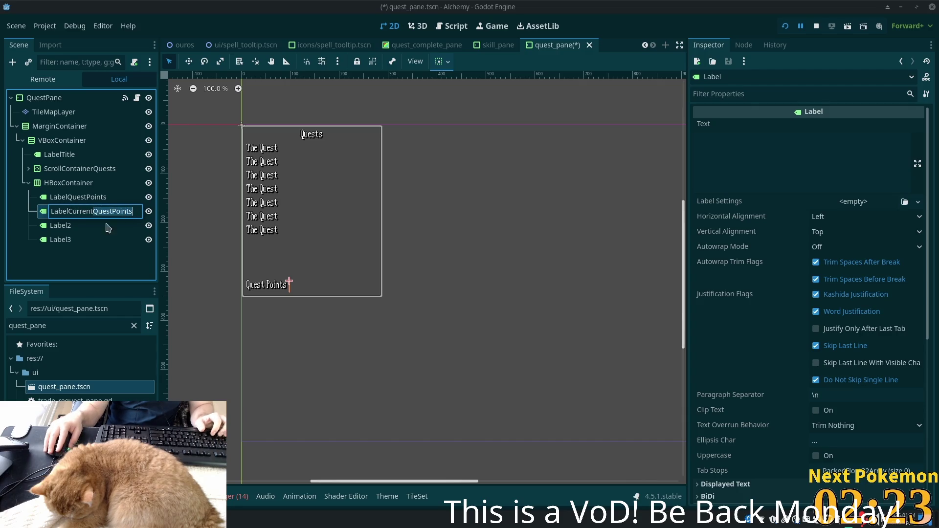
{"action": "left_click", "coordinate": [61, 226]}
{"action": "left_click", "coordinate": [67, 226]}
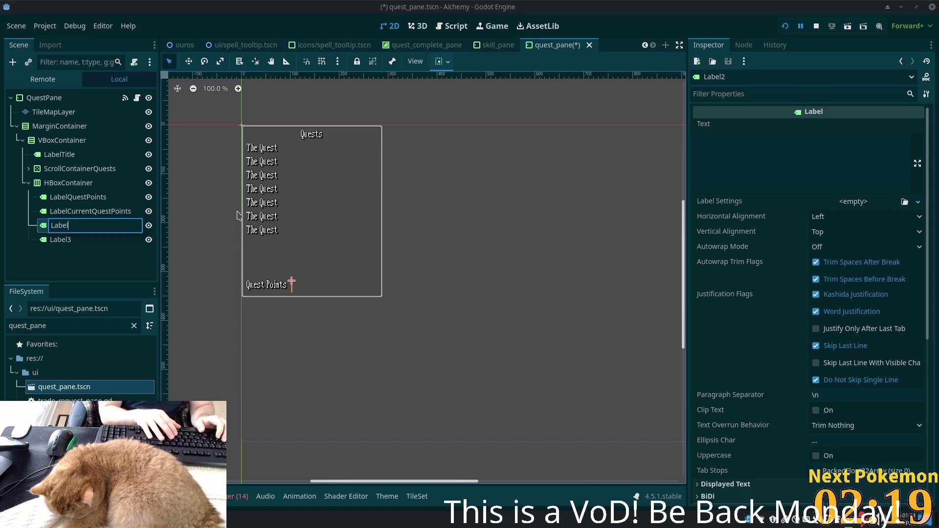
{"action": "key", "text": "BackSpace"}
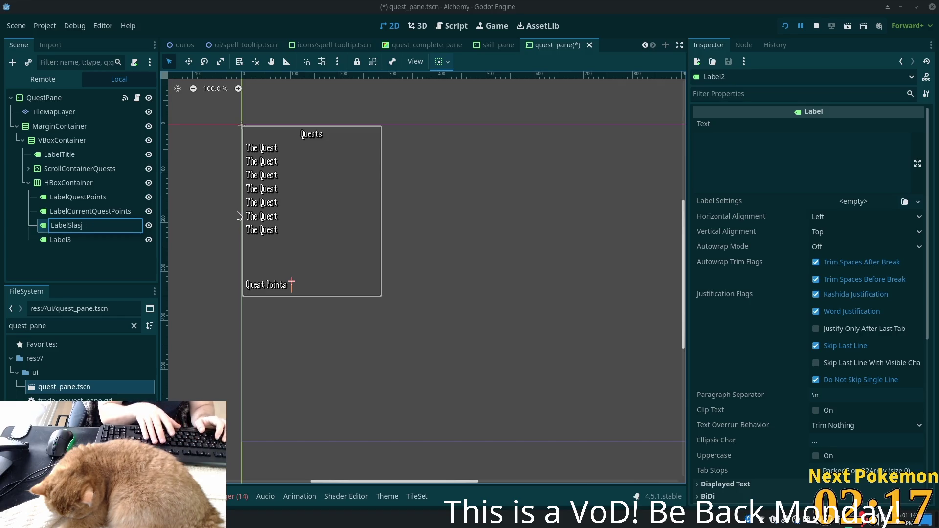
{"action": "type", "text": "h"}
{"action": "key", "text": "Return"}
- Set LabelSlash's text to '/' and rename Label3 to LabelTotalQuestPoints
{"action": "left_click", "coordinate": [762, 154]}
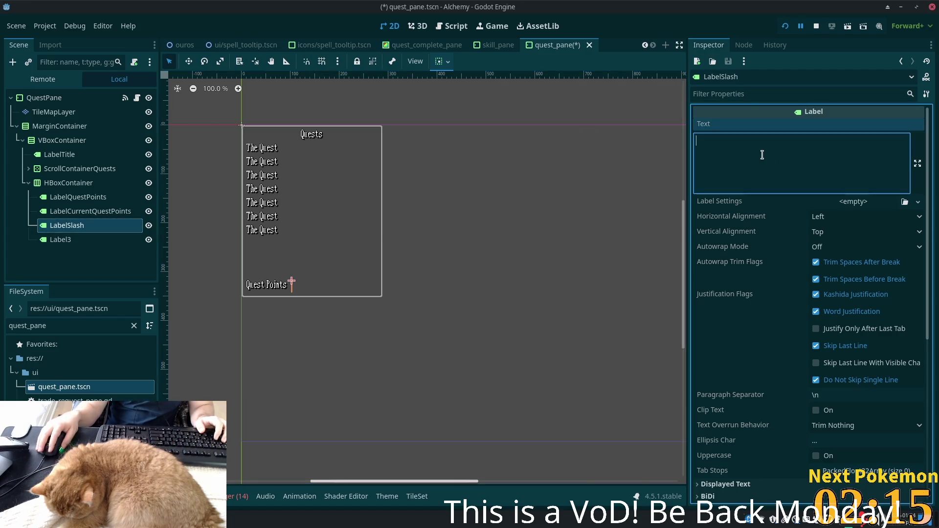
{"action": "type", "text": "/"}
{"action": "left_click", "coordinate": [83, 239]}
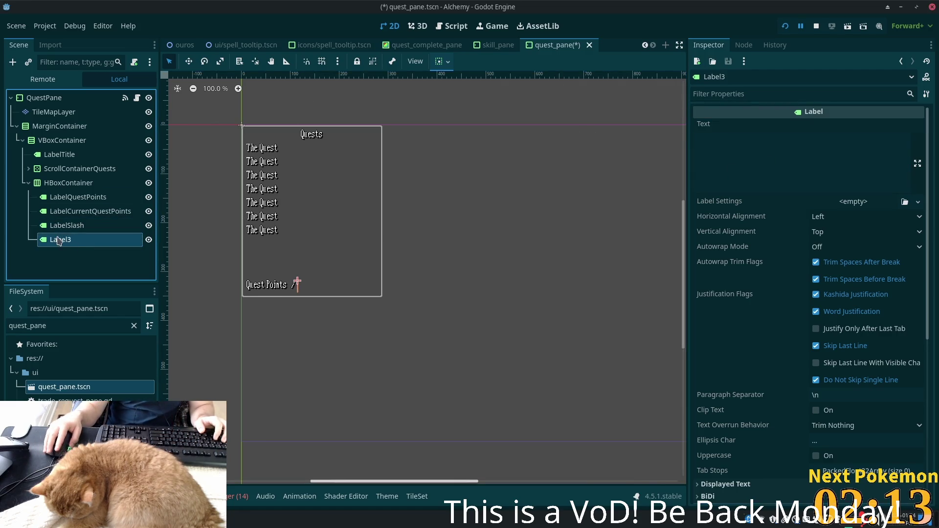
{"action": "left_click", "coordinate": [758, 146]}
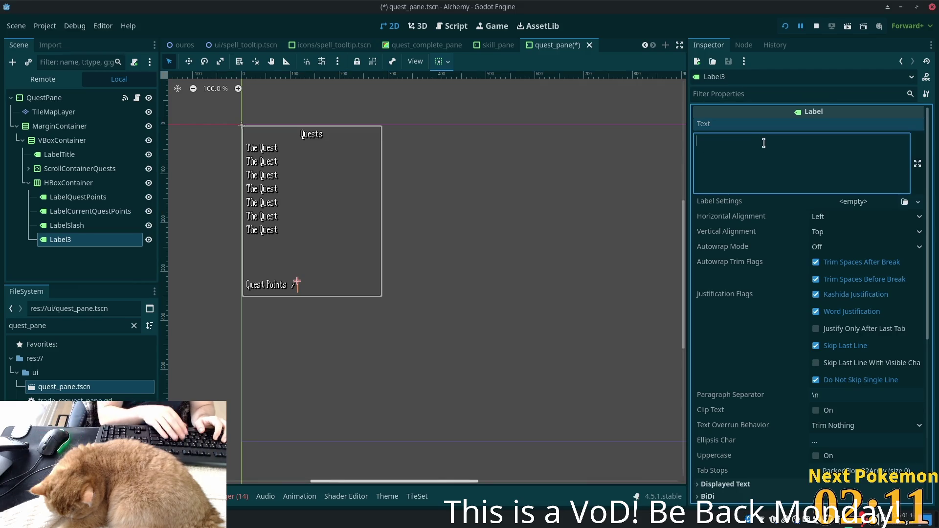
{"action": "double_click", "coordinate": [83, 241]}
{"action": "key", "text": "BackSpace"}
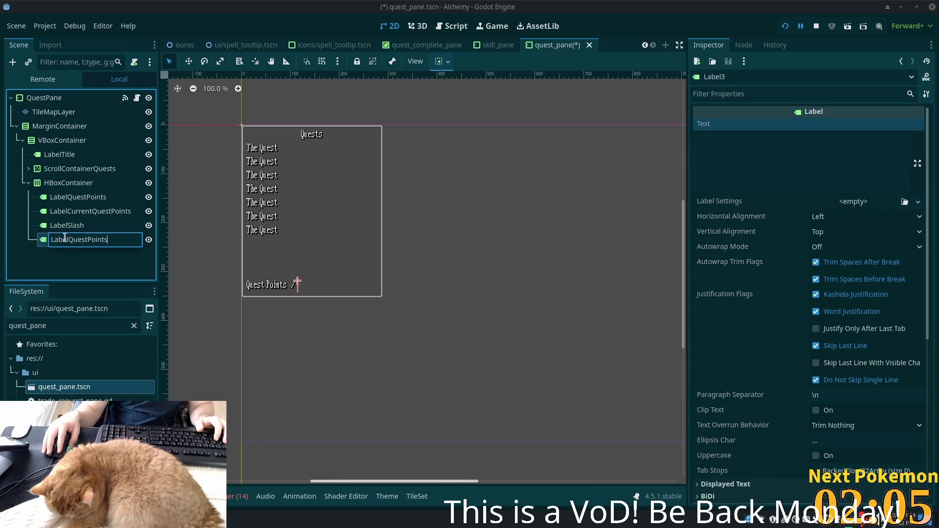
{"action": "type", "text": "Total"}
{"action": "key", "text": "Return"}
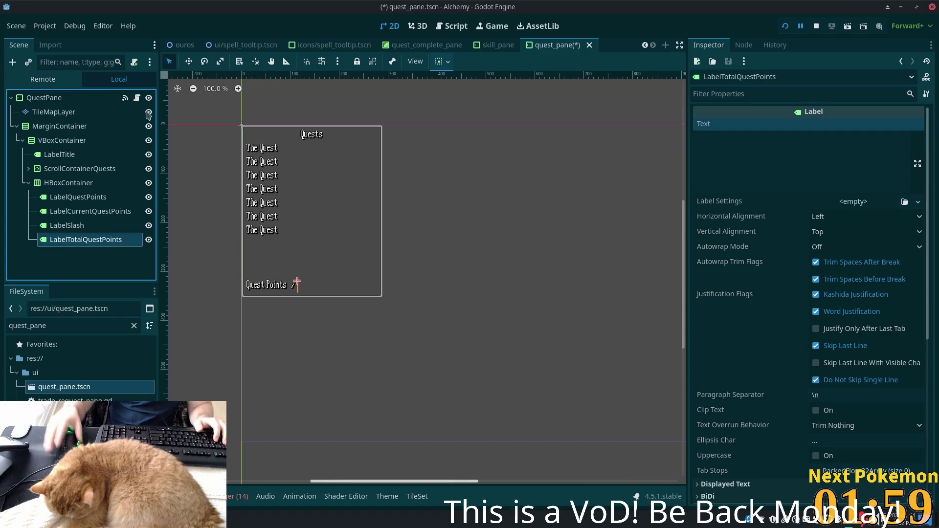
{"action": "left_click", "coordinate": [69, 211], "text": "ctrl"}
- Select the three value labels together and find their Layout properties in the Inspector
{"action": "left_click", "coordinate": [47, 225], "text": "ctrl"}
{"action": "scroll", "coordinate": [914, 176], "scroll_direction": "down", "scroll_amount": 2}
{"action": "scroll", "coordinate": [914, 176], "scroll_direction": "up", "scroll_amount": 2}
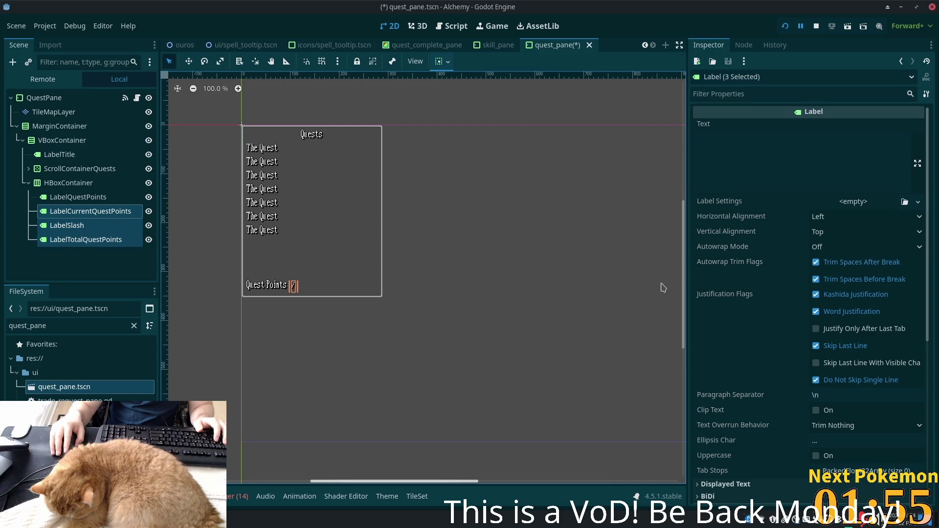
{"action": "scroll", "coordinate": [790, 321], "scroll_direction": "down", "scroll_amount": 5}
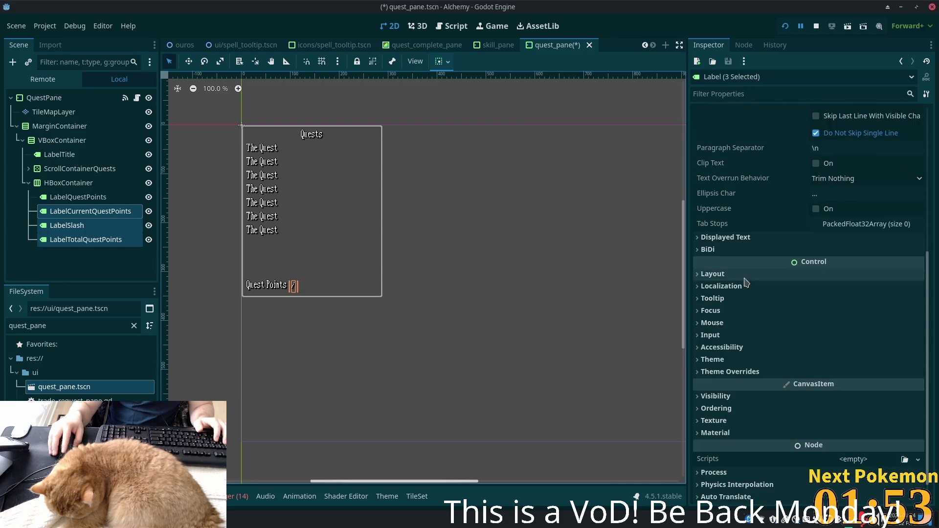
{"action": "left_click", "coordinate": [716, 373]}
{"action": "scroll", "coordinate": [716, 374], "scroll_direction": "down", "scroll_amount": 1}
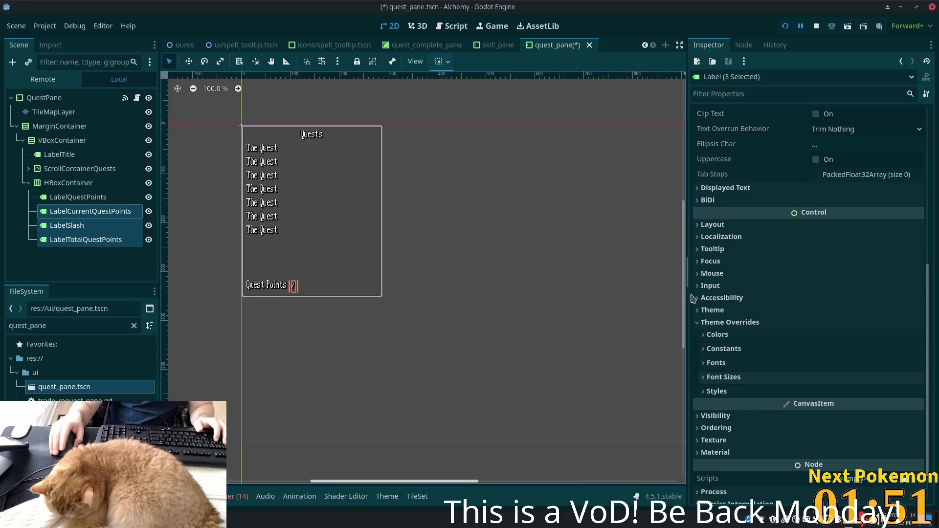
{"action": "scroll", "coordinate": [802, 313], "scroll_direction": "up", "scroll_amount": 4}
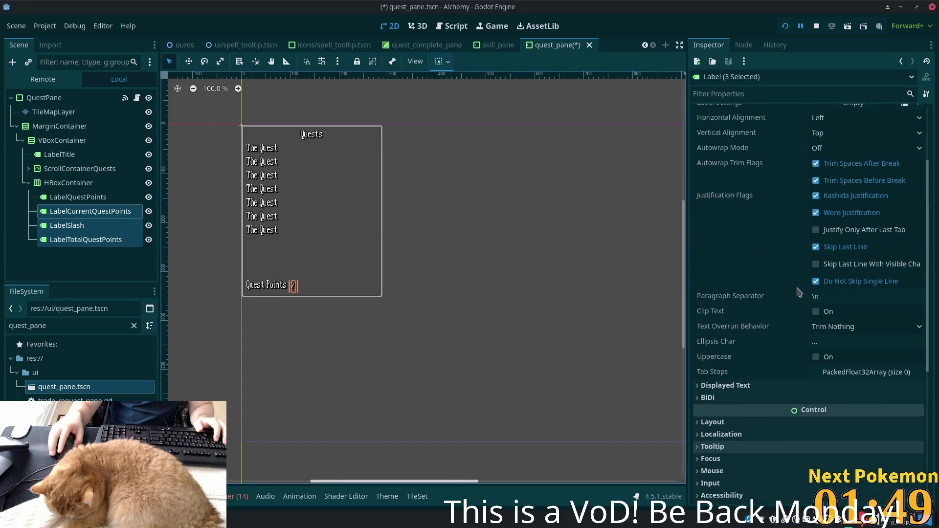
{"action": "scroll", "coordinate": [792, 333], "scroll_direction": "down", "scroll_amount": 1}
{"action": "left_click", "coordinate": [713, 374]}
- Set the labels' horizontal container sizing to Shrink End, leaving Expand off
{"action": "scroll", "coordinate": [724, 382], "scroll_direction": "down", "scroll_amount": 2}
{"action": "left_click", "coordinate": [741, 399]}
{"action": "left_click", "coordinate": [734, 386]}
{"action": "scroll", "coordinate": [802, 416], "scroll_direction": "down", "scroll_amount": 2}
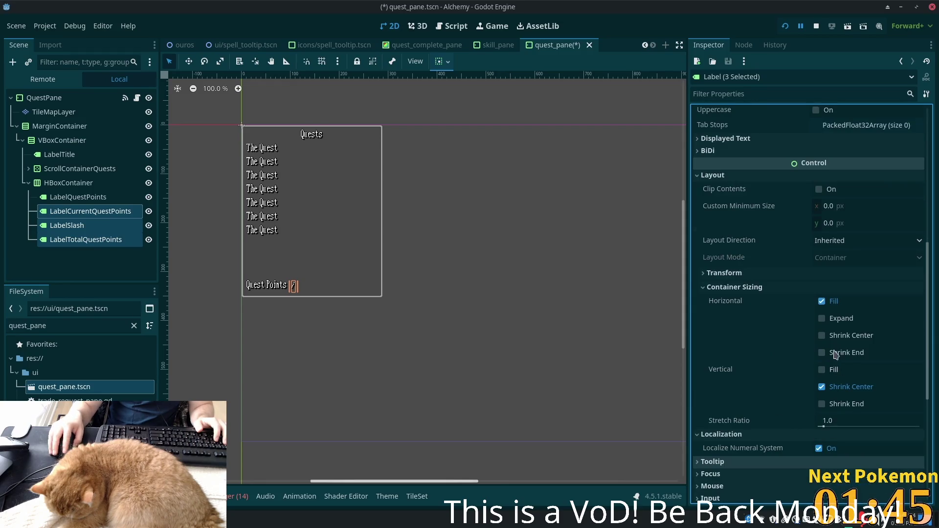
{"action": "left_click", "coordinate": [824, 352]}
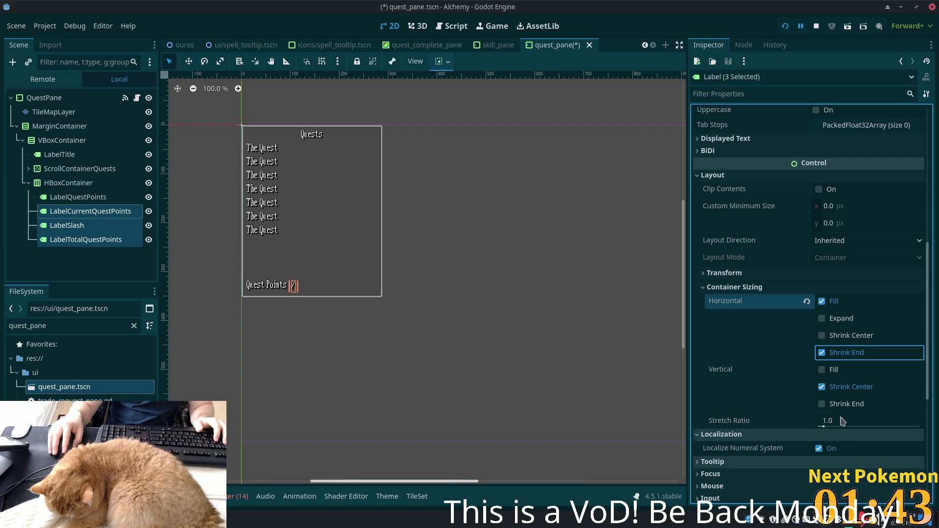
{"action": "left_click", "coordinate": [823, 318]}
{"action": "left_click", "coordinate": [823, 318]}
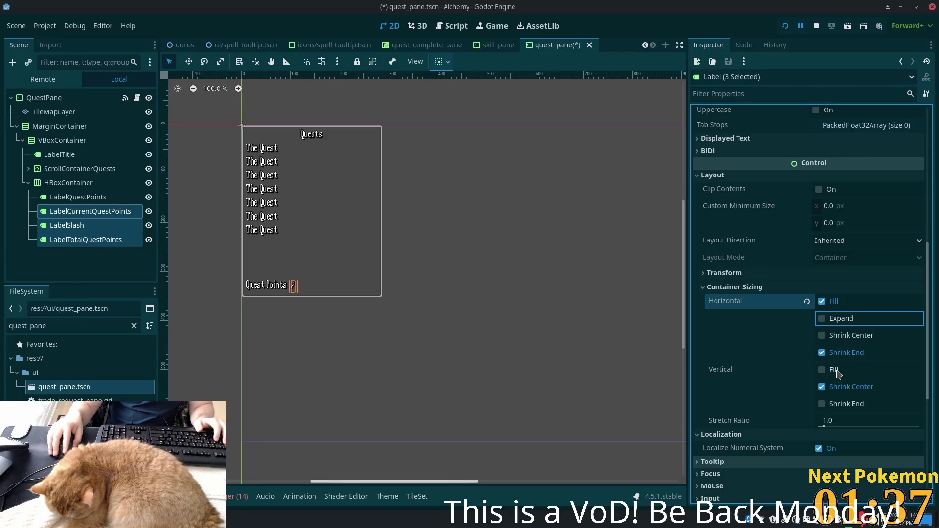
- Check the quest-point label nodes and select the bottom row's HBoxContainer
{"action": "left_click", "coordinate": [67, 197]}
{"action": "left_click", "coordinate": [65, 183]}
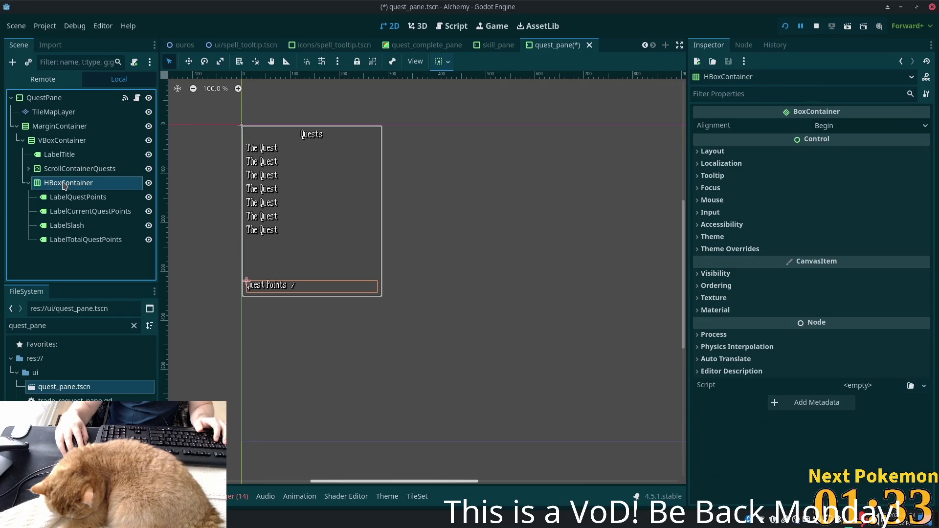
{"action": "left_click", "coordinate": [59, 211]}
{"action": "left_click", "coordinate": [57, 226]}
{"action": "left_click", "coordinate": [57, 238]}
{"action": "left_click", "coordinate": [58, 230]}
{"action": "left_click", "coordinate": [59, 252]}
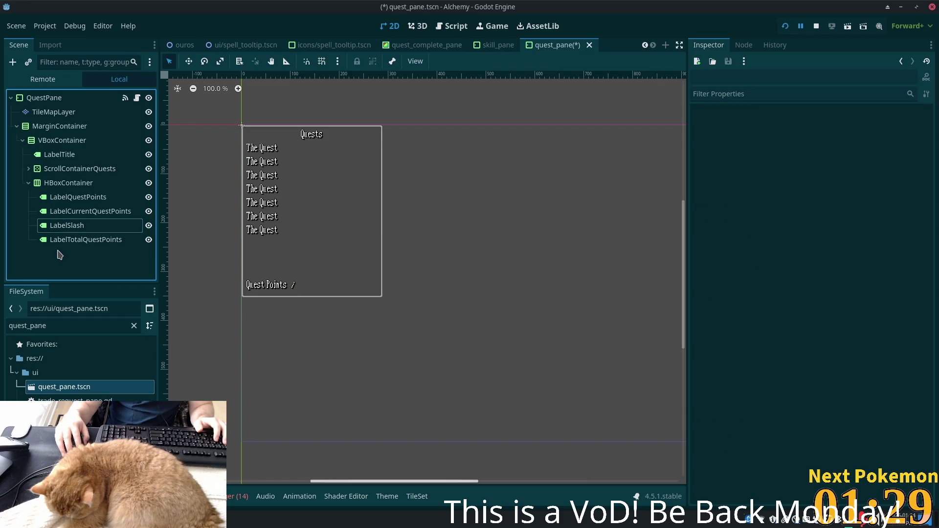
{"action": "left_click", "coordinate": [59, 241]}
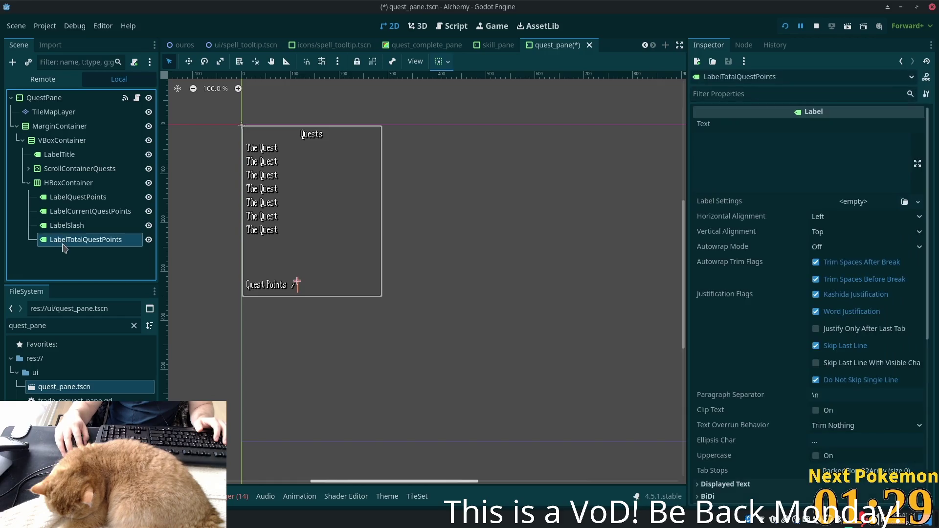
{"action": "left_click", "coordinate": [58, 213]}
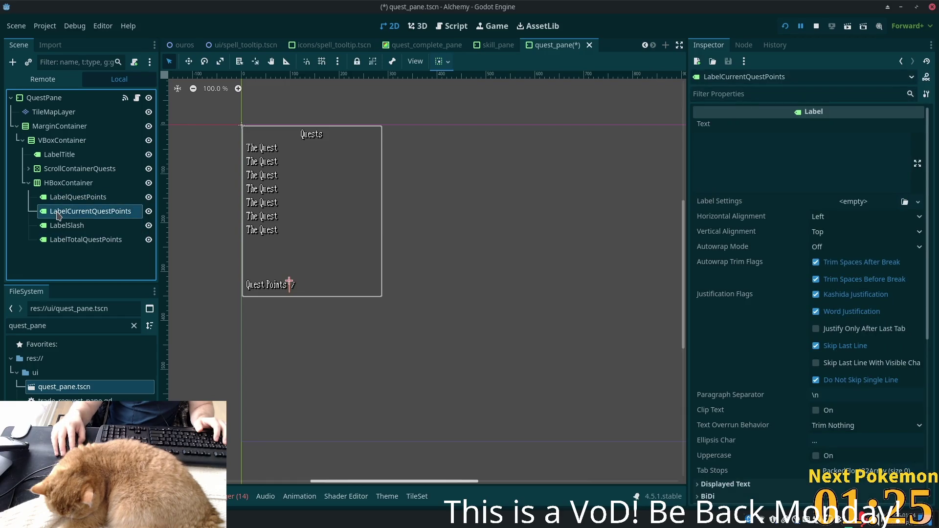
{"action": "left_click", "coordinate": [63, 183]}
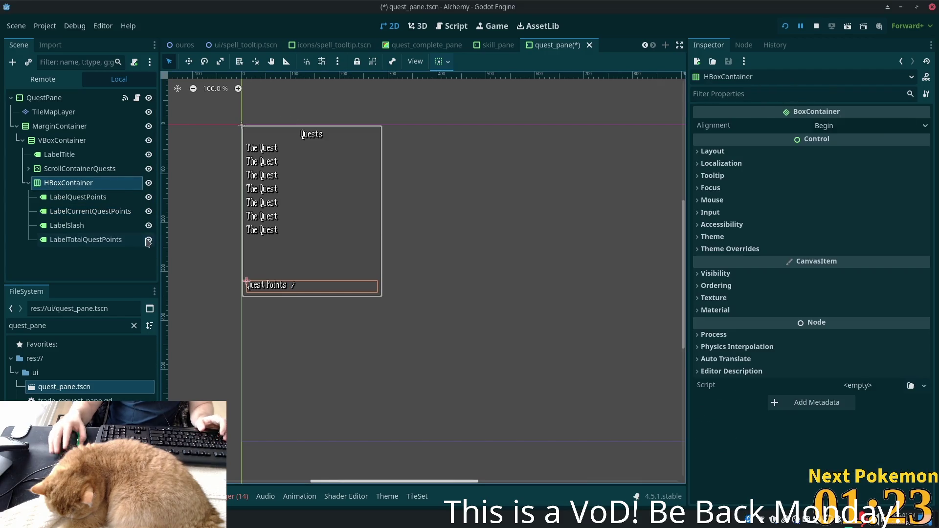
- Add a child HBoxContainer to the row and move the three point labels into it
{"action": "key", "text": "ctrl+a"}
{"action": "type", "text": "hbox"}
{"action": "key", "text": "Return"}
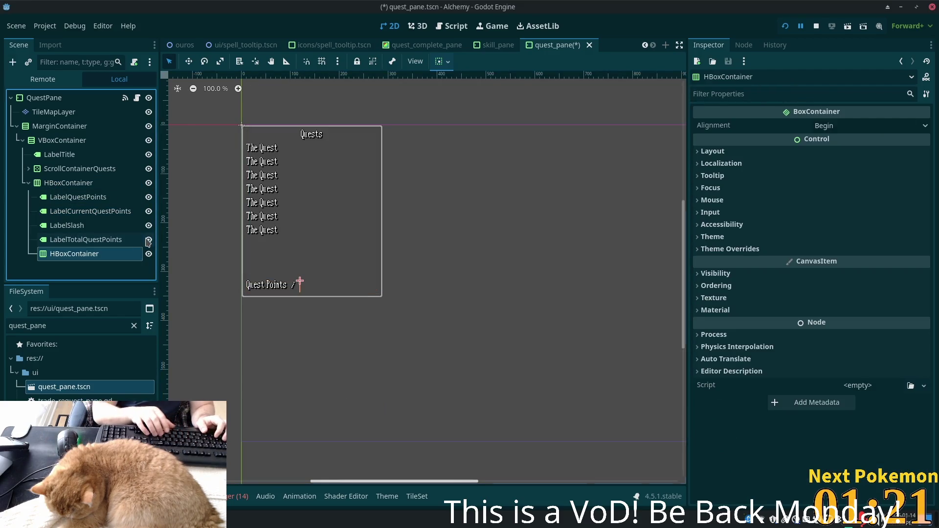
{"action": "left_click", "coordinate": [68, 212]}
{"action": "left_click", "coordinate": [72, 241], "text": "shift"}
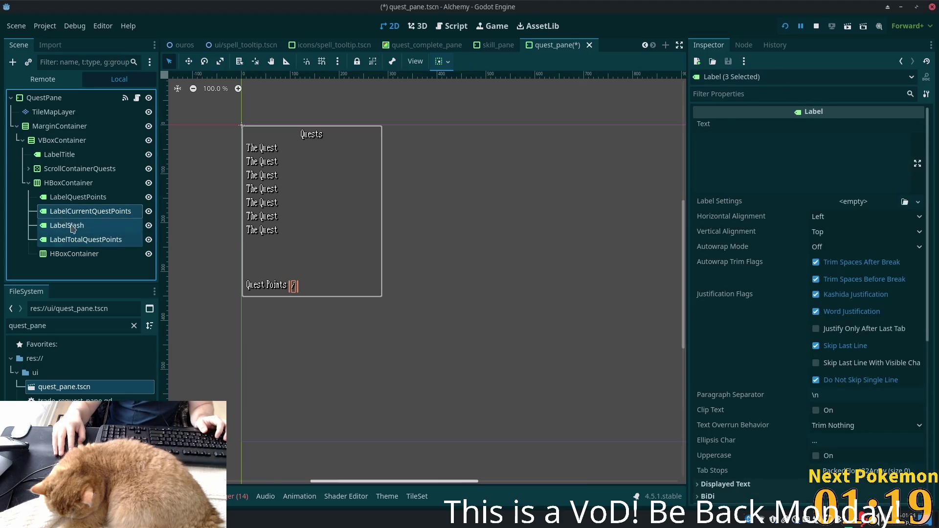
{"action": "left_click_drag", "start_coordinate": [68, 219], "coordinate": [74, 253]}
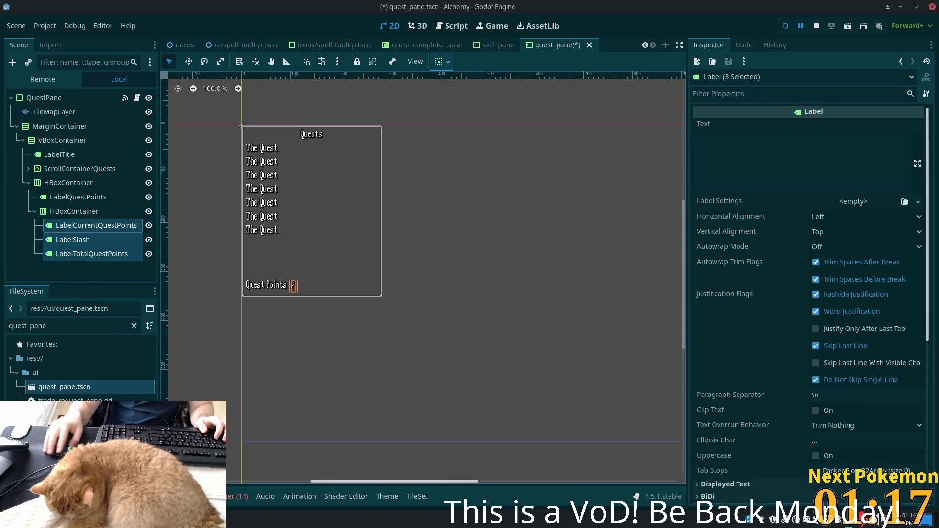
- Turn off Horizontal Fill for the three labels, then select the new inner HBoxContainer
{"action": "scroll", "coordinate": [750, 318], "scroll_direction": "down", "scroll_amount": 5}
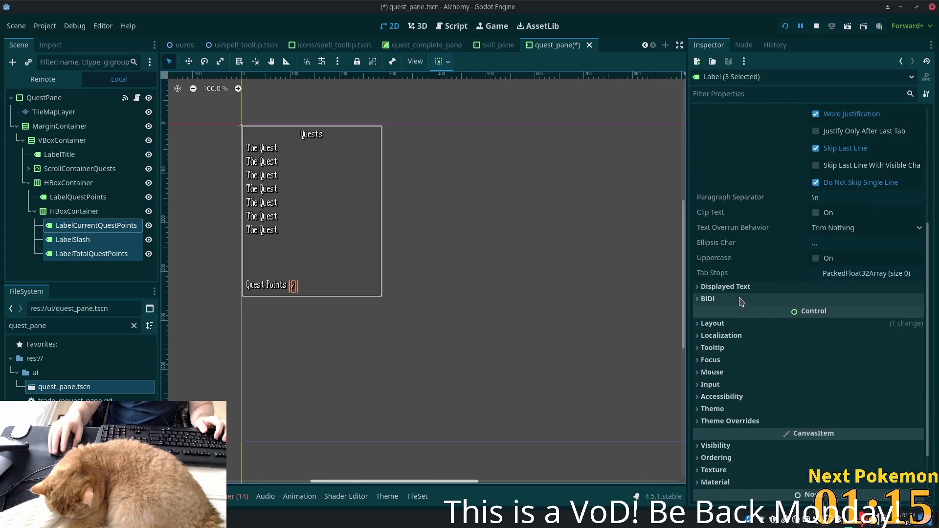
{"action": "left_click", "coordinate": [714, 323]}
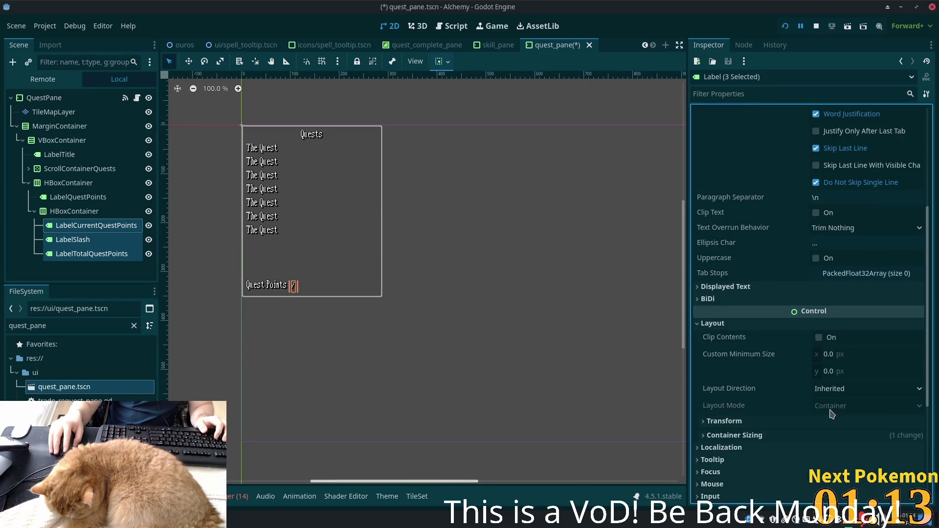
{"action": "left_click", "coordinate": [710, 435]}
{"action": "scroll", "coordinate": [795, 467], "scroll_direction": "down", "scroll_amount": 4}
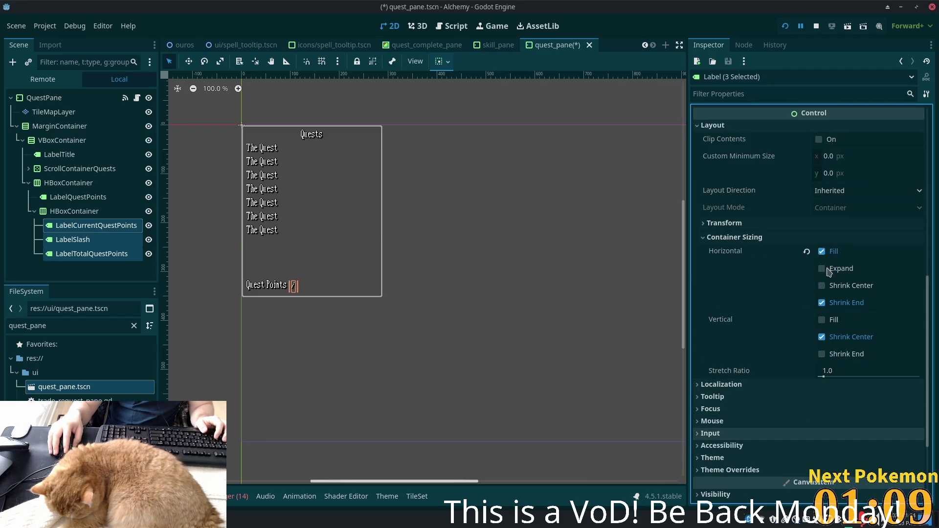
{"action": "left_click", "coordinate": [822, 251]}
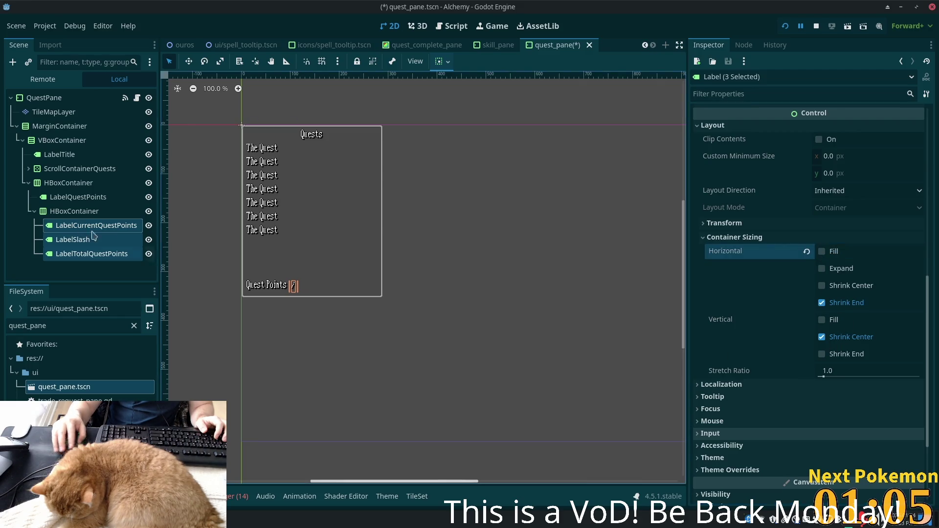
{"action": "left_click", "coordinate": [73, 211]}
{"action": "left_click", "coordinate": [712, 152]}
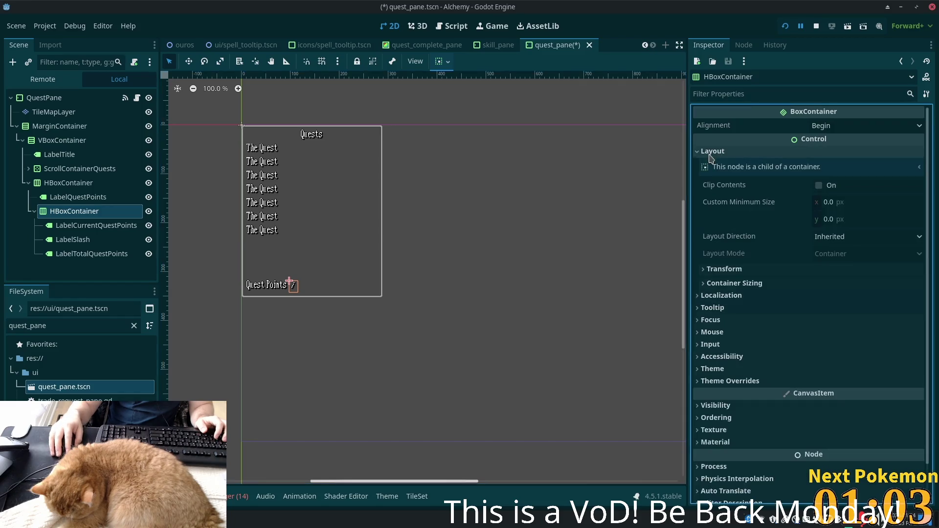
- Give the inner HBoxContainer horizontal Shrink End sizing with Expand turned on
{"action": "left_click", "coordinate": [708, 284]}
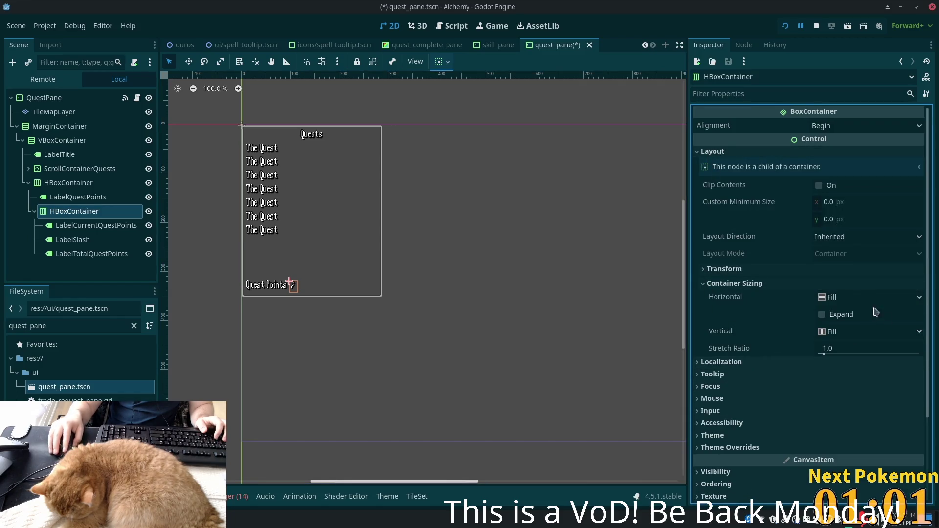
{"action": "left_click", "coordinate": [822, 317]}
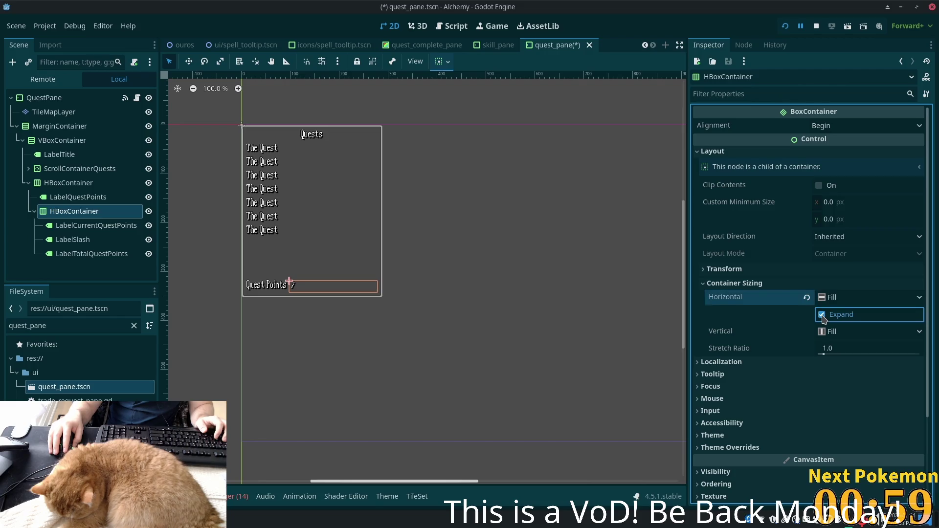
{"action": "left_click", "coordinate": [822, 316]}
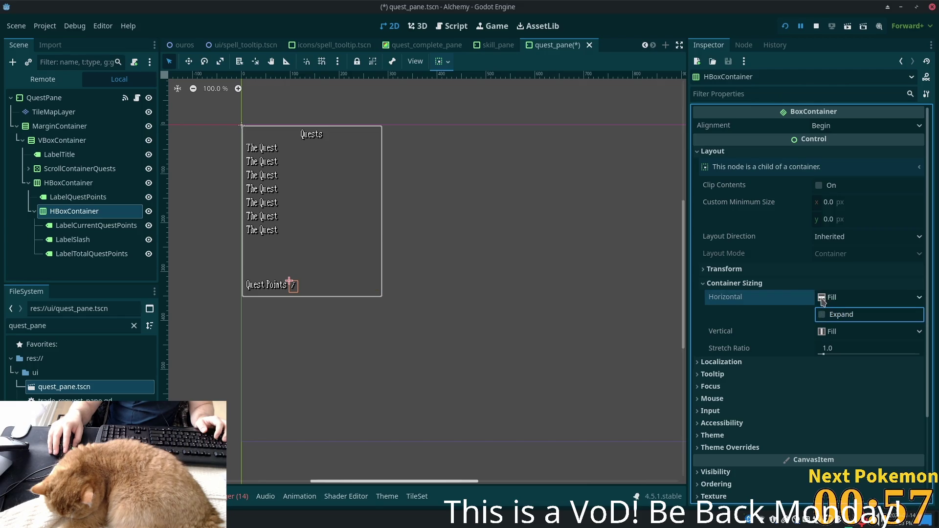
{"action": "left_click", "coordinate": [833, 299]}
{"action": "left_click", "coordinate": [842, 354]}
{"action": "left_click", "coordinate": [822, 315]}
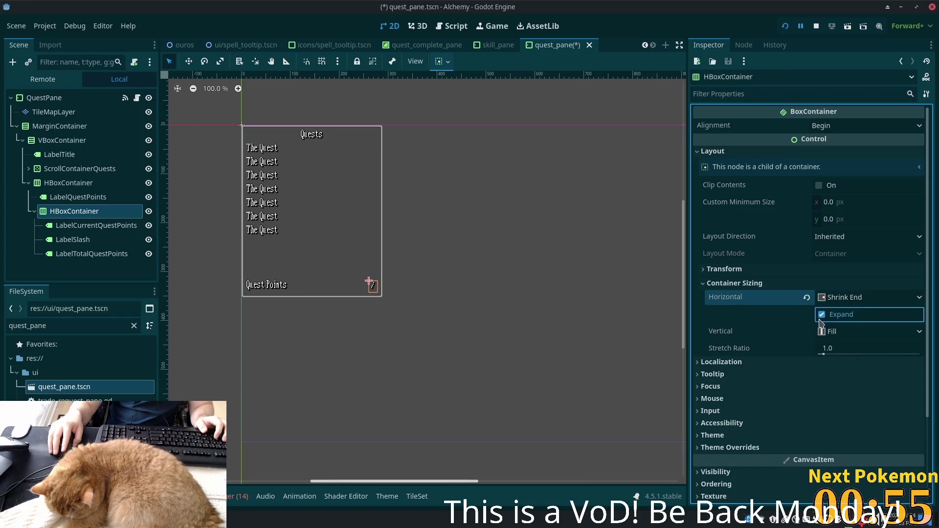
- Set the current points label to 10 and the total to 69
{"action": "left_click", "coordinate": [78, 225]}
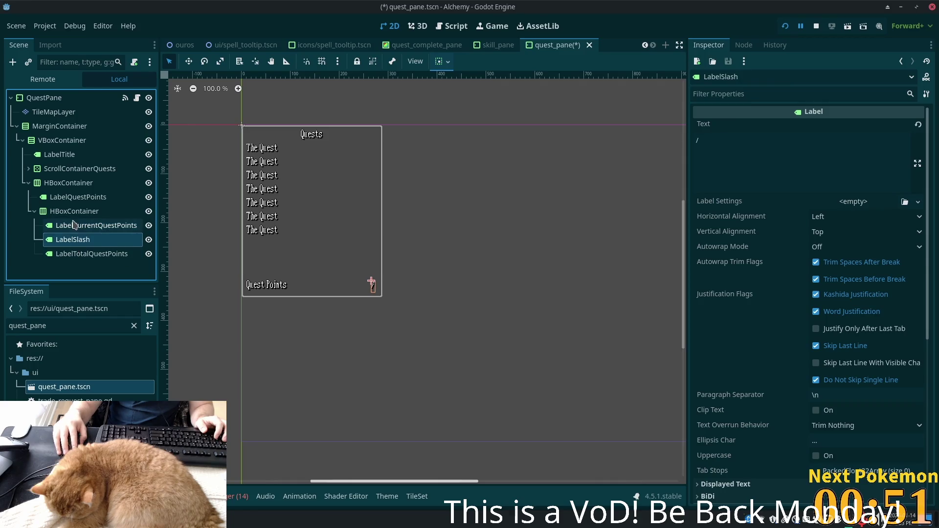
{"action": "left_click", "coordinate": [818, 157]}
{"action": "type", "text": "10"}
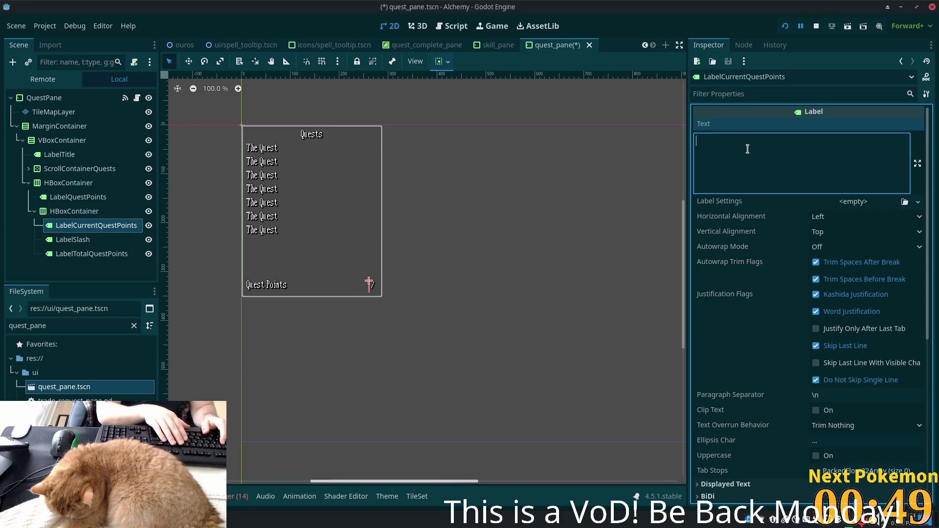
{"action": "left_click", "coordinate": [92, 254]}
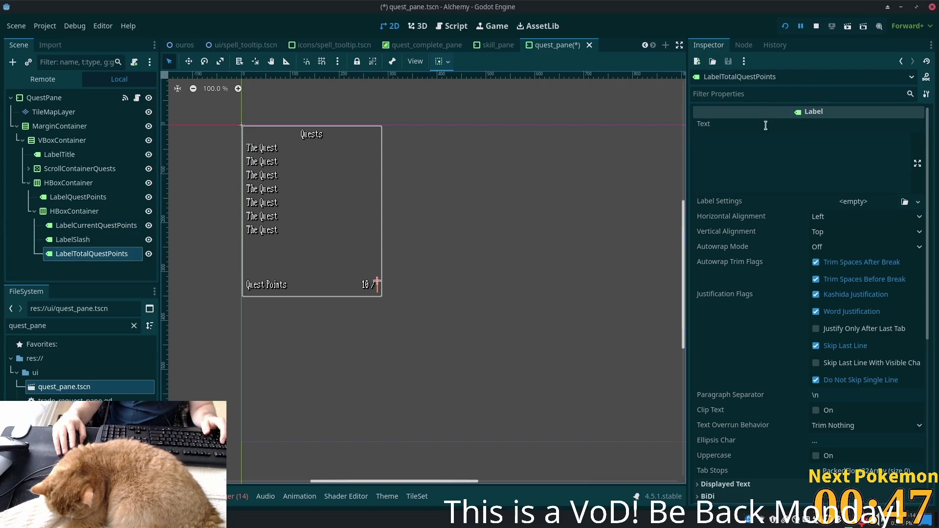
{"action": "left_click", "coordinate": [786, 171]}
{"action": "type", "text": "69"}
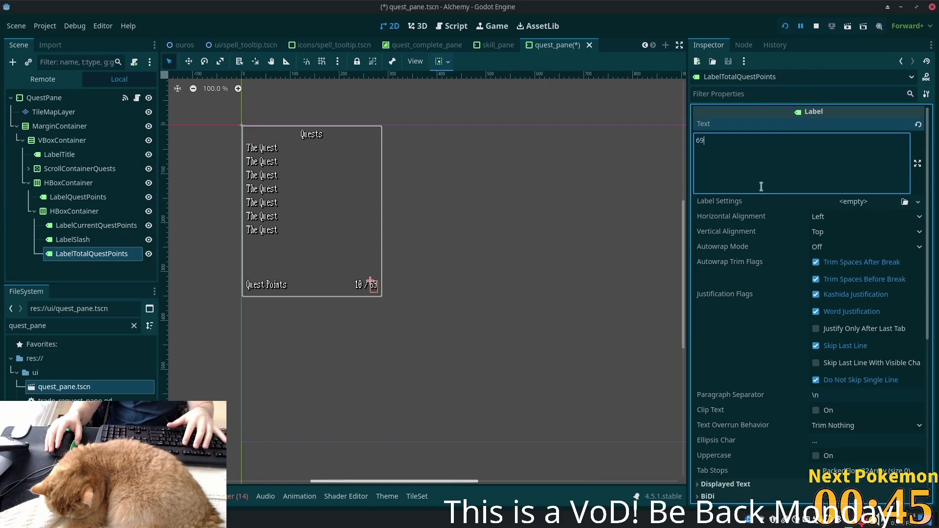
{"action": "left_click", "coordinate": [73, 211]}
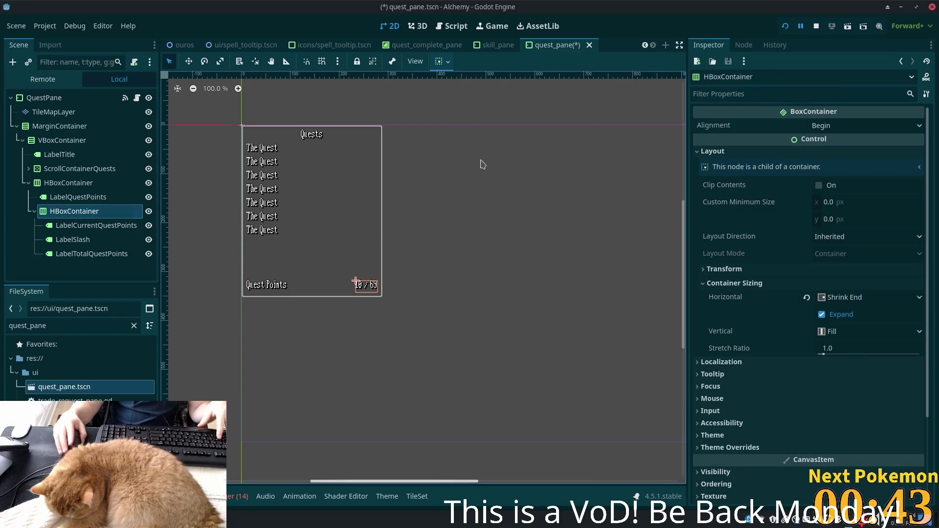
{"action": "left_click", "coordinate": [38, 182]}
{"action": "left_click", "coordinate": [73, 154]}
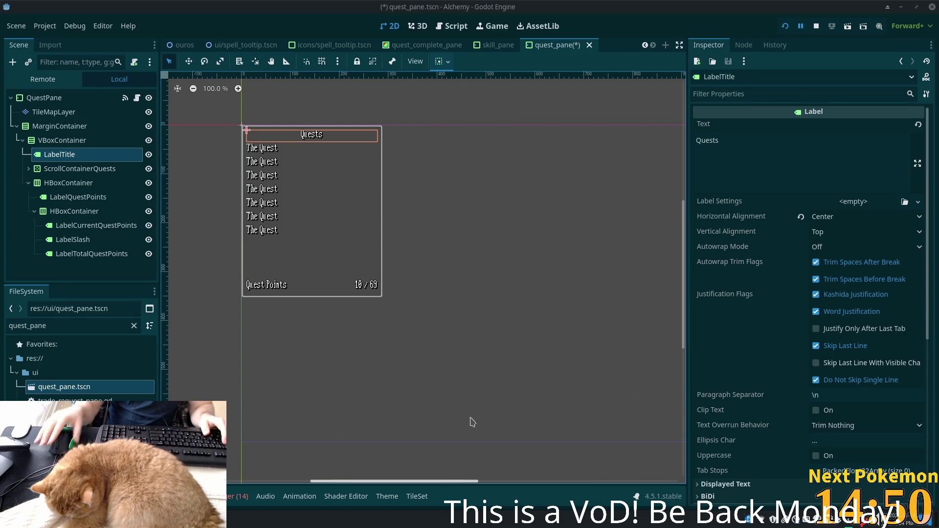
{"action": "key", "text": "alt+Tab"}
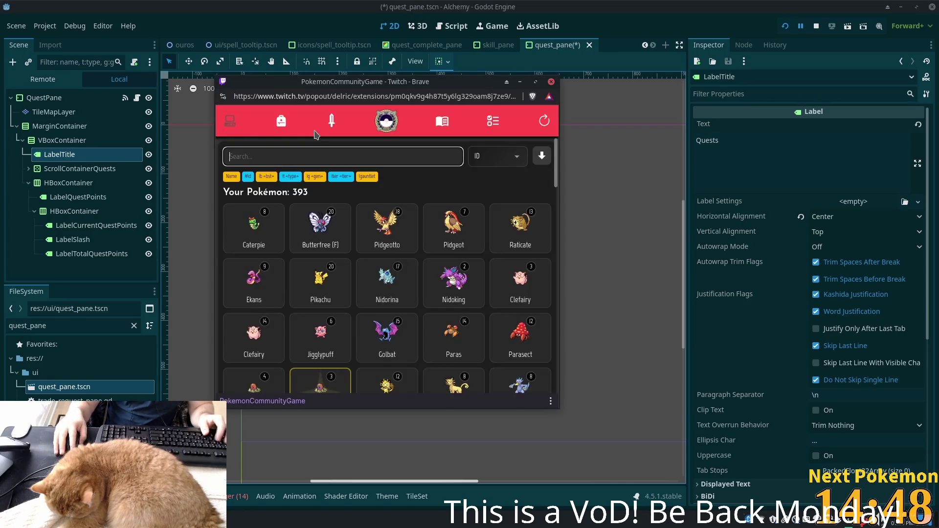
- Search the Pokémon collection for 'far', then switch back to the Godot editor
{"action": "type", "text": "far"}
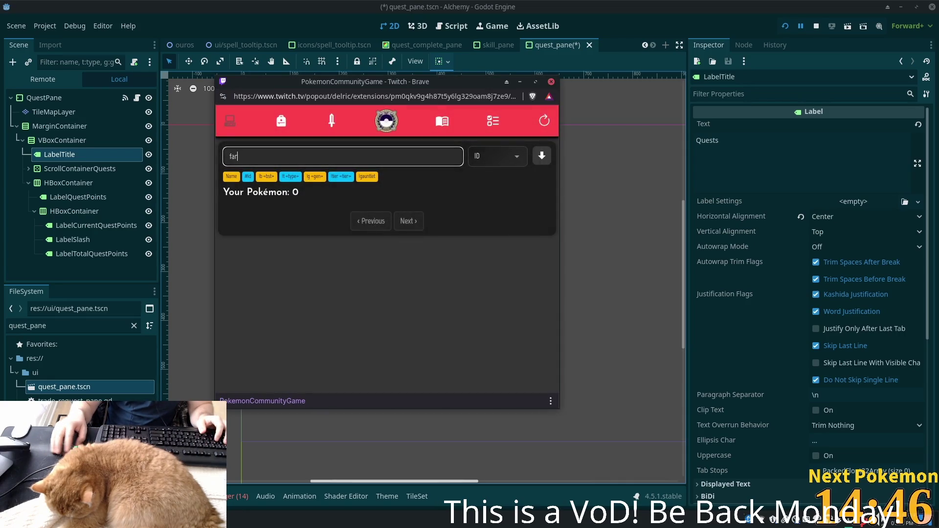
{"action": "key", "text": "alt+Tab"}
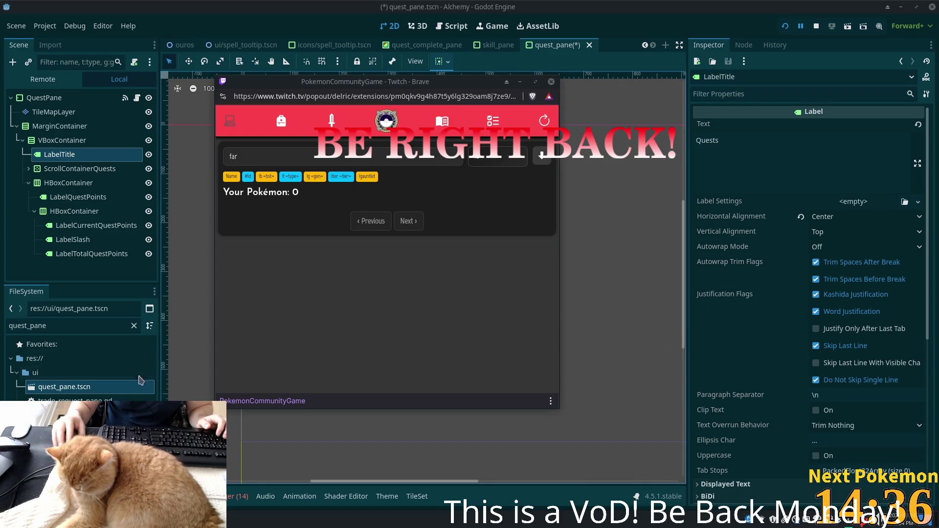
{"action": "left_click", "coordinate": [624, 7]}
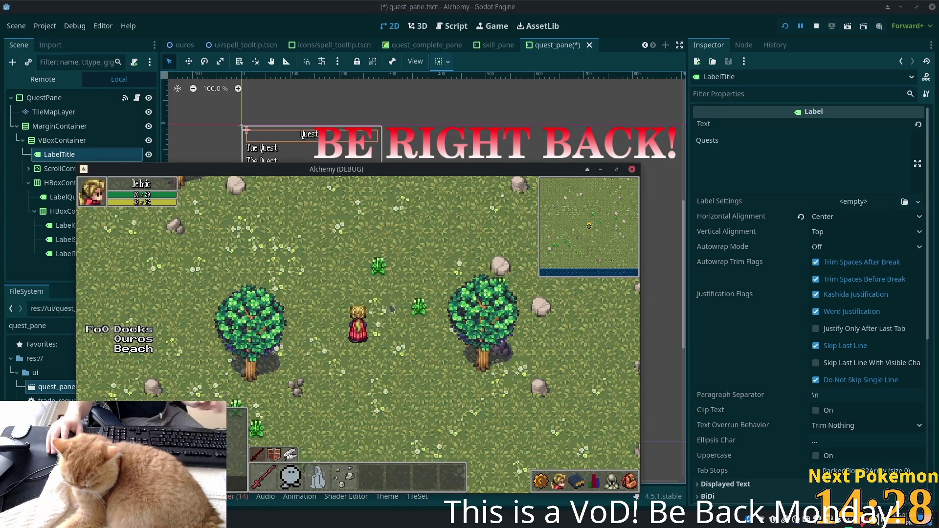
{"action": "key", "text": "Right"}
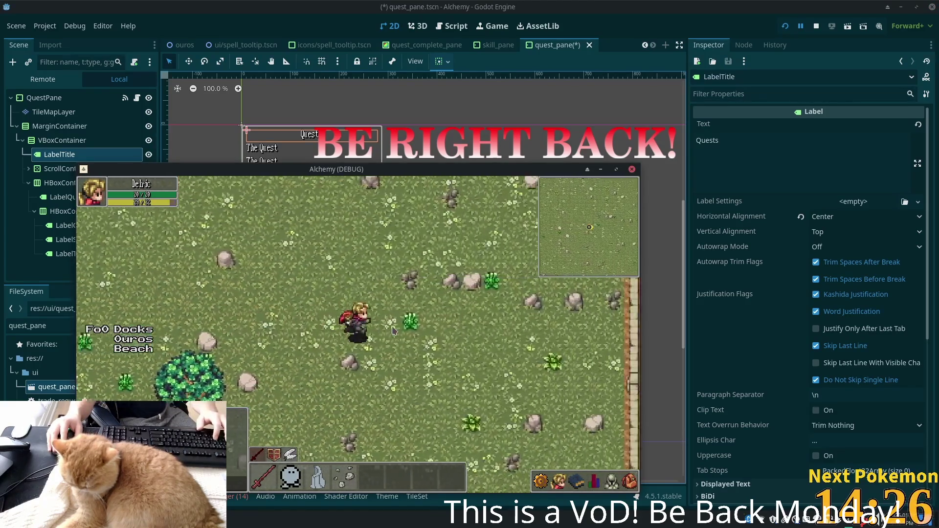
{"action": "key", "text": "Left"}
{"action": "key", "text": "Left"}
{"action": "key", "text": "Left"}
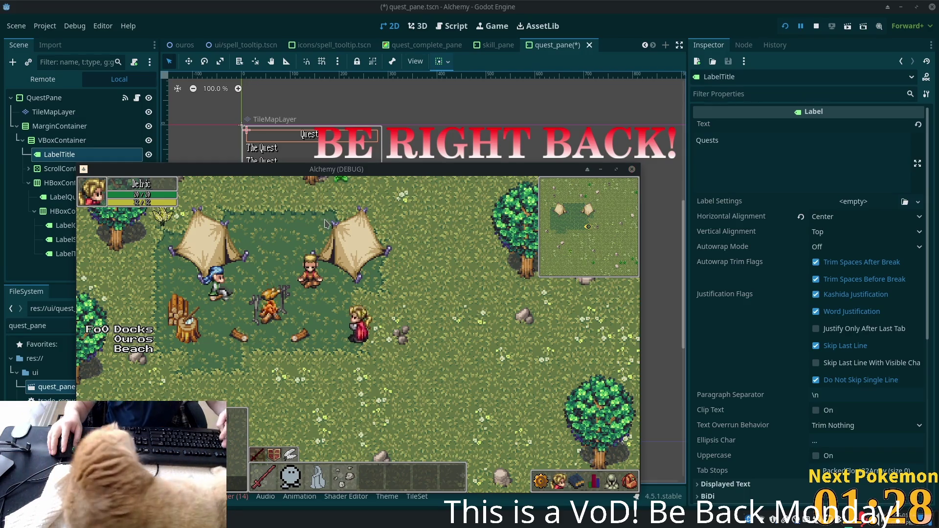
{"action": "mouse_move", "coordinate": [737, 217]}
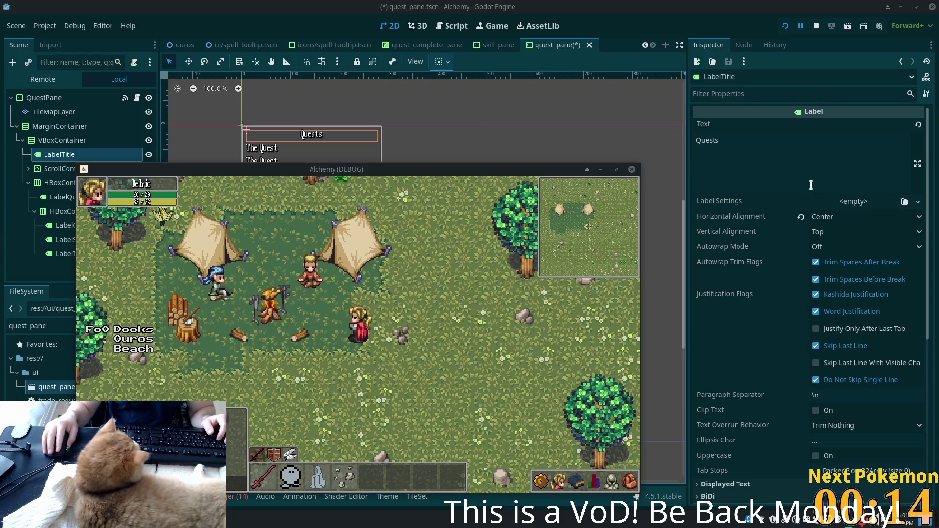
- Walk the player left and down in the running game, then save quest_pane.tscn
{"action": "left_click", "coordinate": [406, 313]}
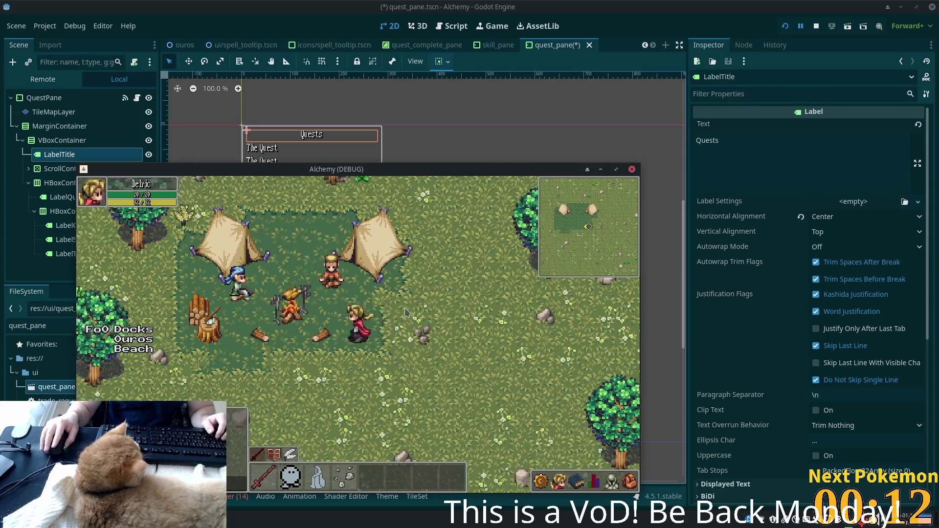
{"action": "key", "text": "a"}
{"action": "key", "text": "s"}
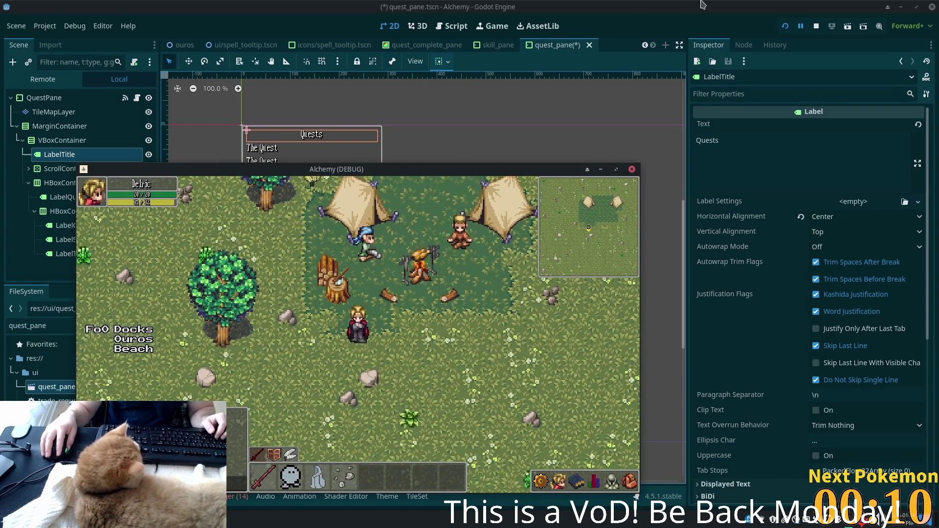
{"action": "left_click", "coordinate": [699, 5]}
{"action": "key", "text": "ctrl+s"}
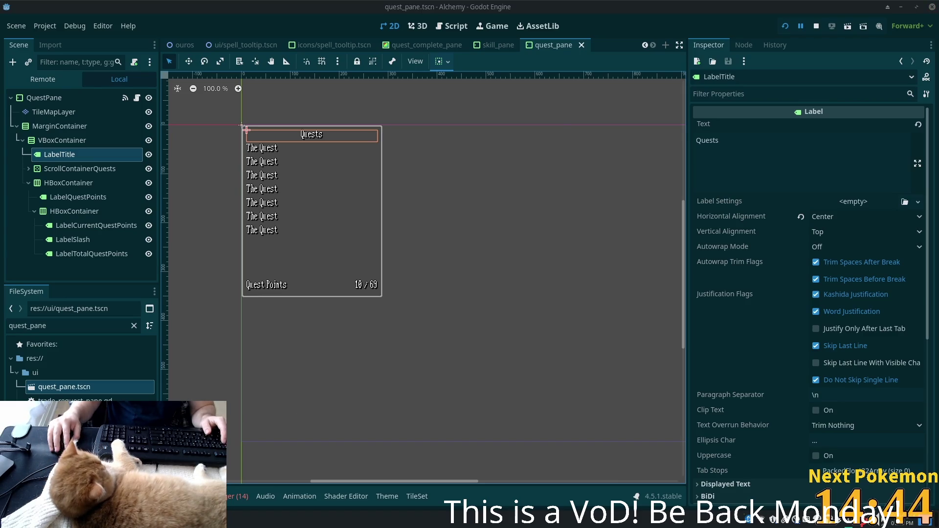
- Replace the Pokémon extension's search text with 'arcn'
{"action": "key", "text": "alt+Tab"}
{"action": "key", "text": "BackSpace"}
{"action": "key", "text": "BackSpace"}
{"action": "key", "text": "BackSpace"}
{"action": "type", "text": "arcn"}
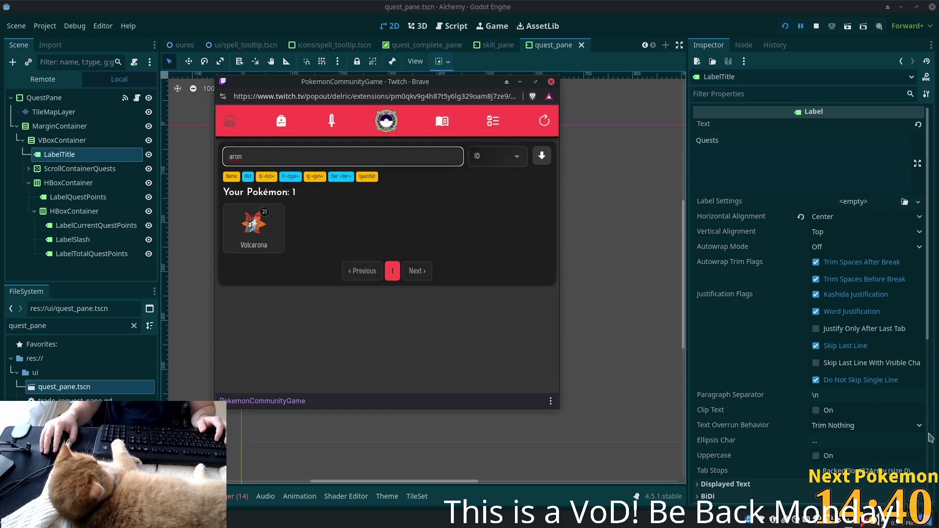
- Reload the Pokémon extension and sort its list by Recent
{"action": "key", "text": "alt+Tab"}
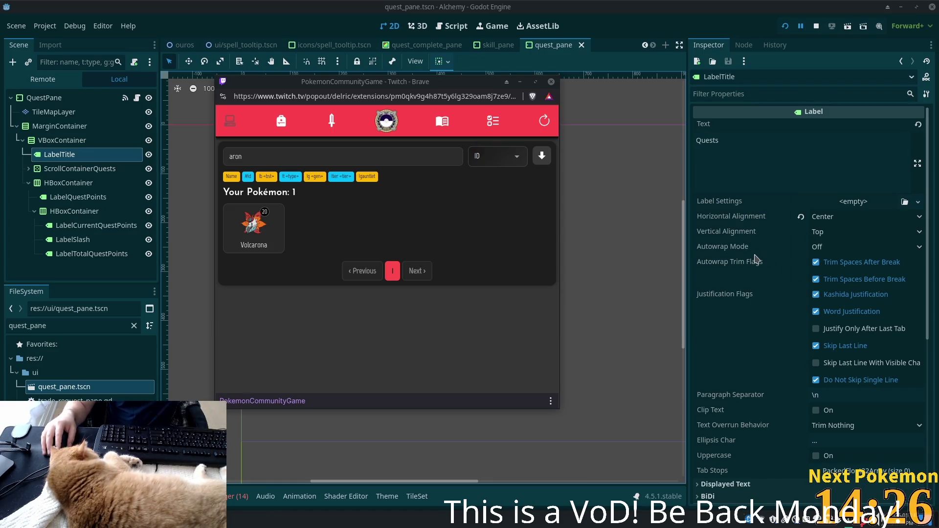
{"action": "mouse_move", "coordinate": [756, 260]}
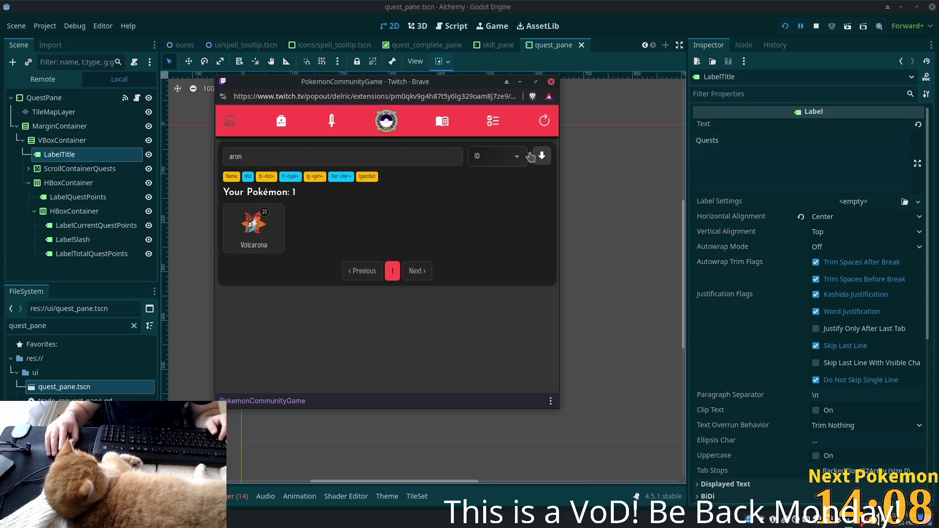
{"action": "left_click", "coordinate": [546, 121]}
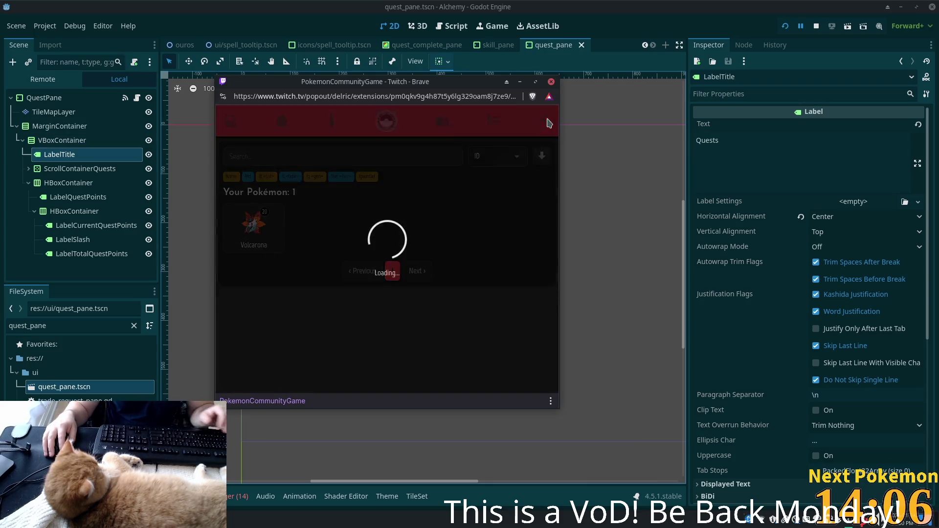
{"action": "left_click", "coordinate": [497, 156]}
{"action": "left_click", "coordinate": [491, 185]}
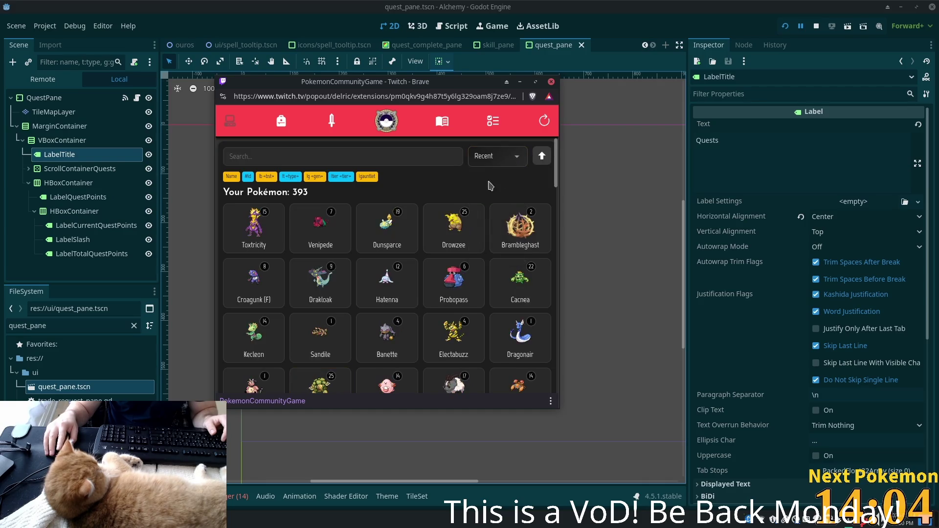
- Open Toxtricity's detail card in the Pokémon list, then close it
{"action": "left_click", "coordinate": [269, 155]}
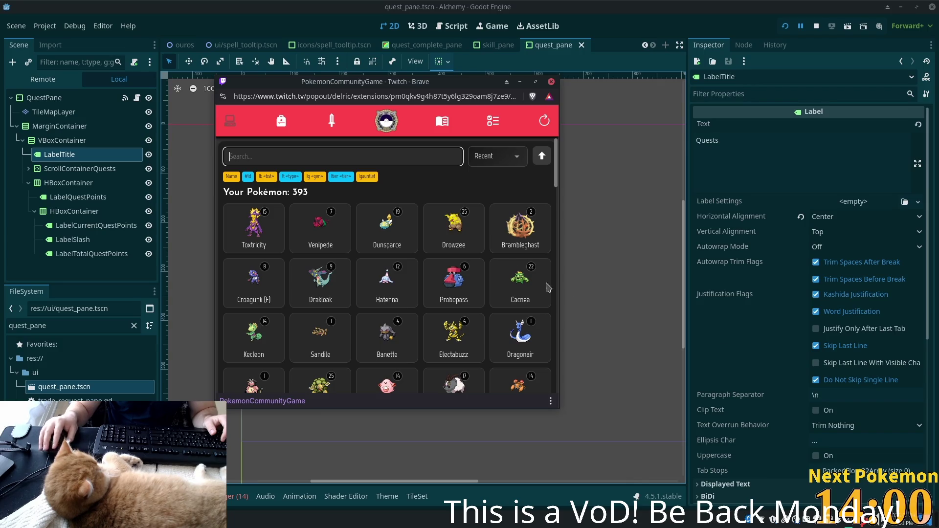
{"action": "left_click", "coordinate": [252, 245]}
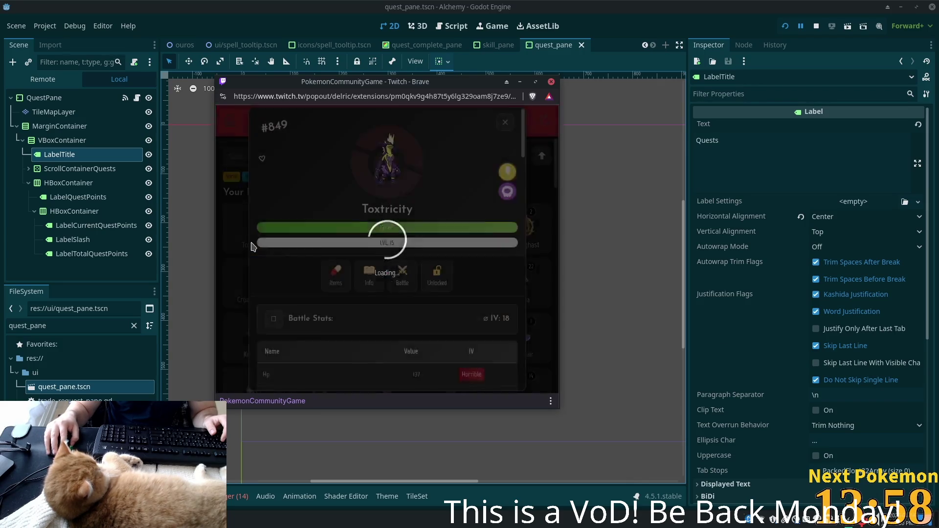
{"action": "left_click", "coordinate": [505, 122]}
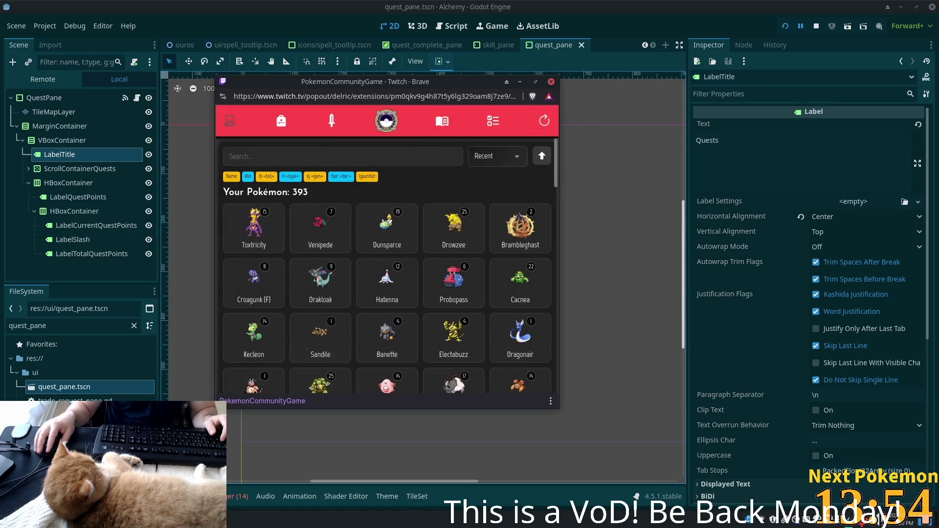